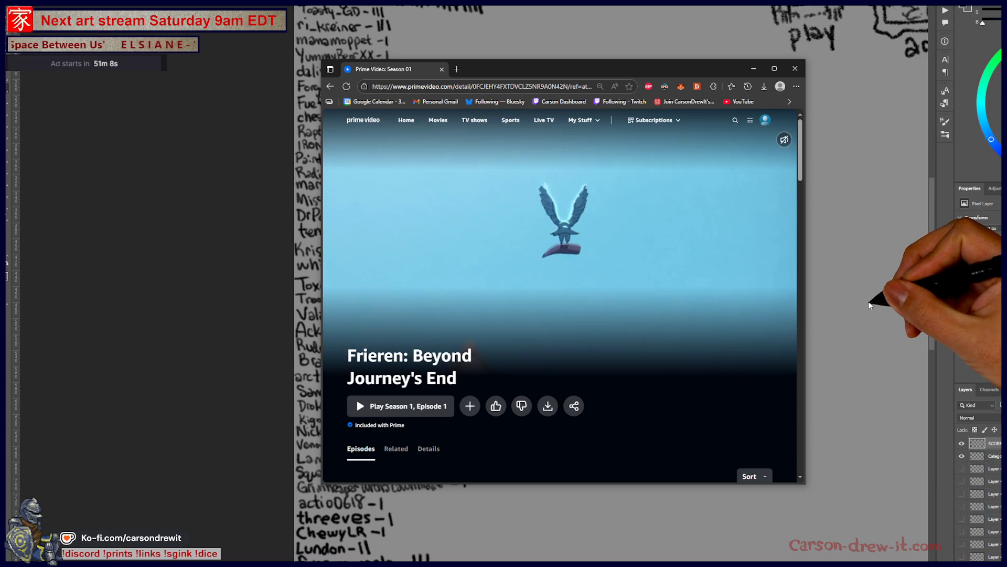
Scroll the Frieren Season 1 episode list, then close the Prime Video browser window.
{"action": "scroll", "coordinate": [729, 281], "scroll_direction": "down", "scroll_amount": 3}
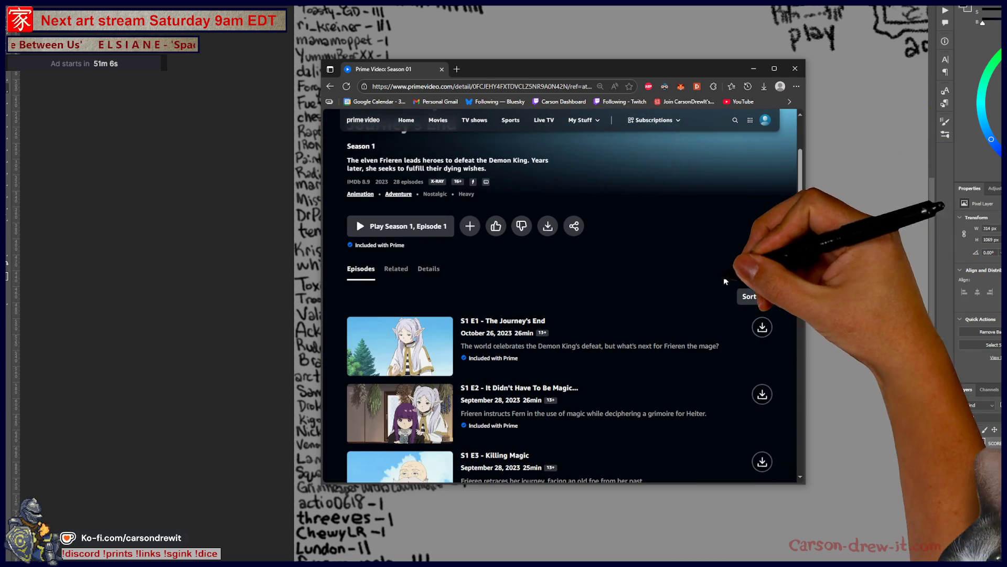
{"action": "scroll", "coordinate": [729, 281], "scroll_direction": "up", "scroll_amount": 1}
{"action": "scroll", "coordinate": [733, 291], "scroll_direction": "down", "scroll_amount": 4}
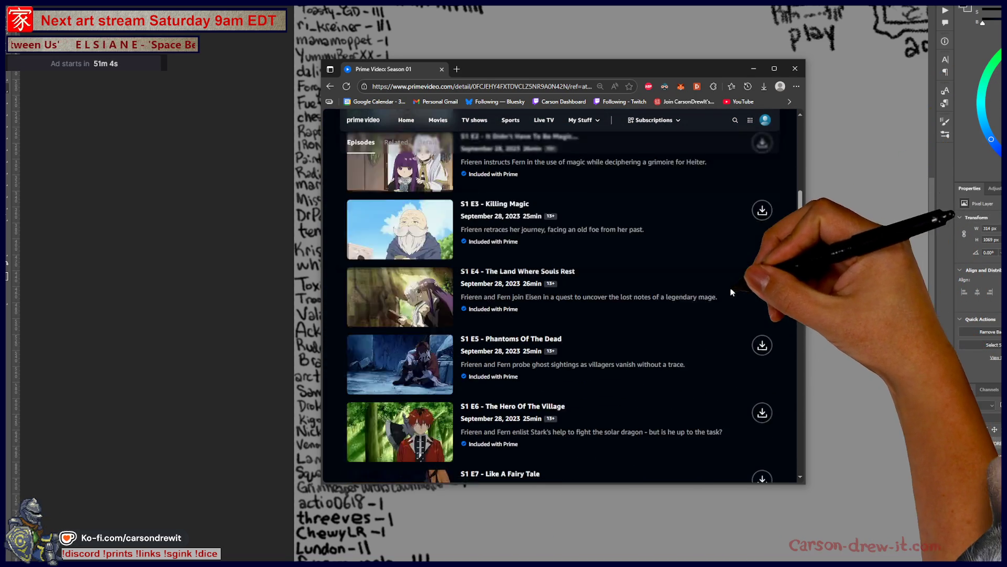
{"action": "scroll", "coordinate": [733, 291], "scroll_direction": "down", "scroll_amount": 2}
{"action": "scroll", "coordinate": [570, 300], "scroll_direction": "up", "scroll_amount": 1}
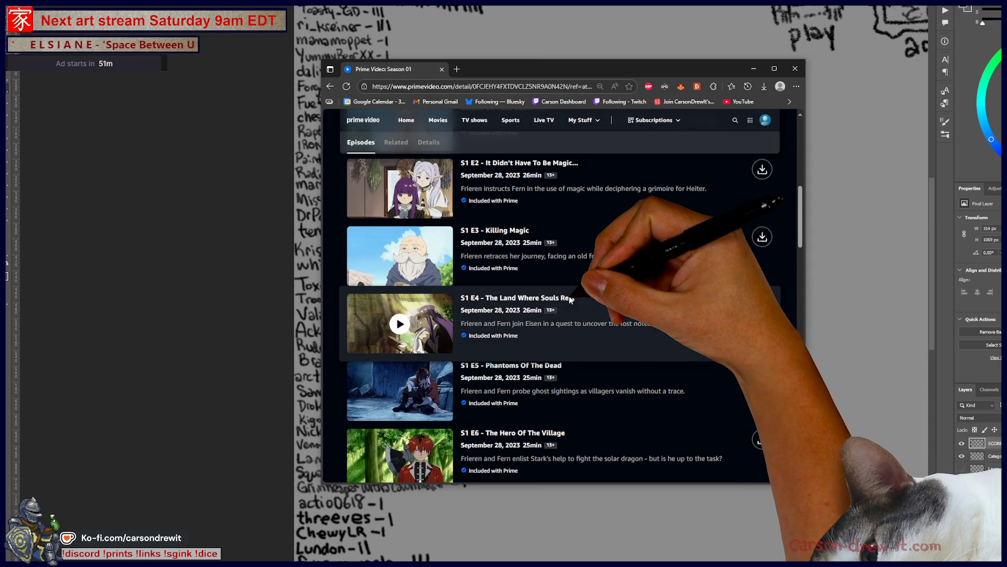
{"action": "scroll", "coordinate": [613, 261], "scroll_direction": "up", "scroll_amount": 3}
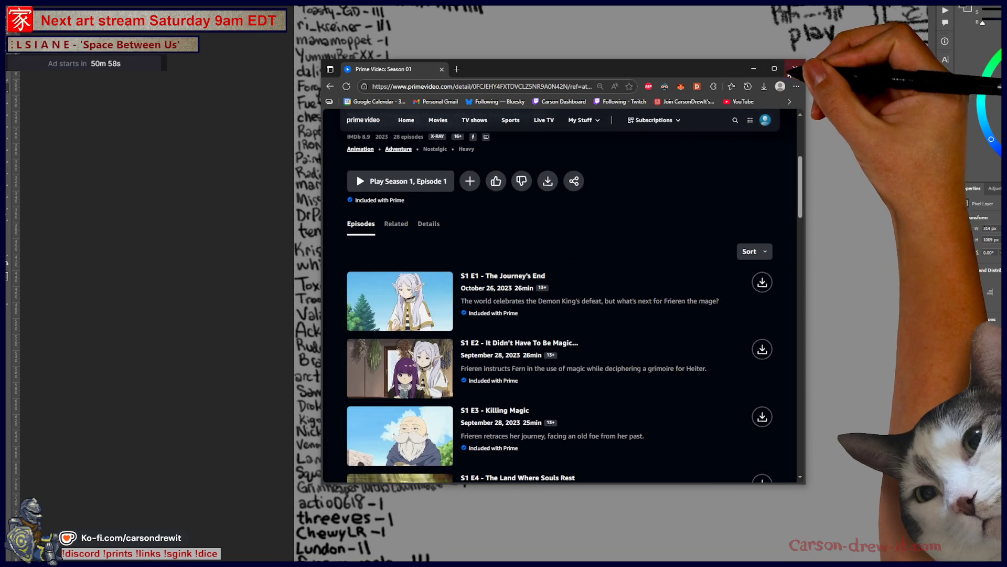
{"action": "left_click", "coordinate": [793, 69]}
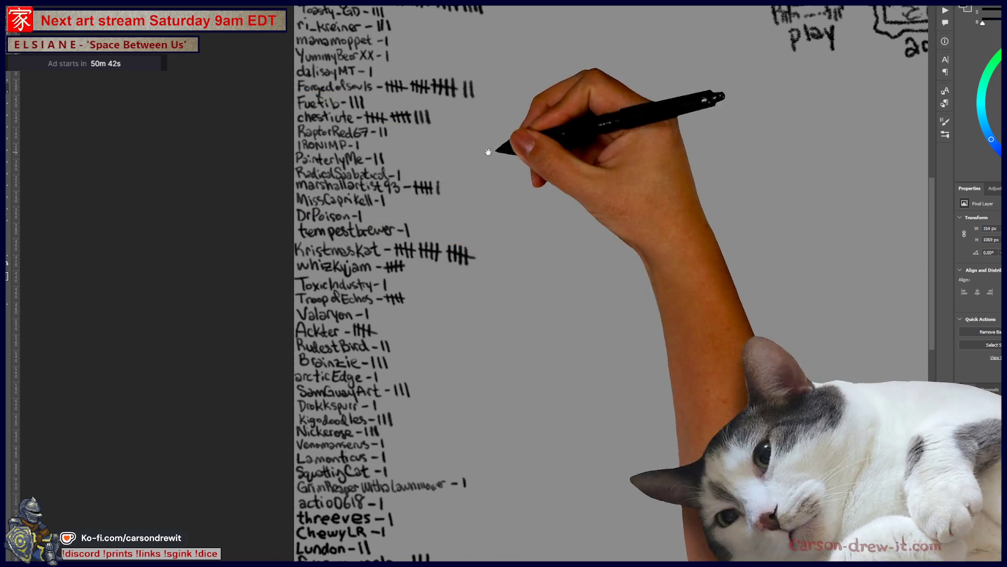
Add one tally mark to an entry and three tally marks to the top score on the SCORES list.
{"action": "scroll", "coordinate": [479, 152], "scroll_direction": "up", "scroll_amount": 5}
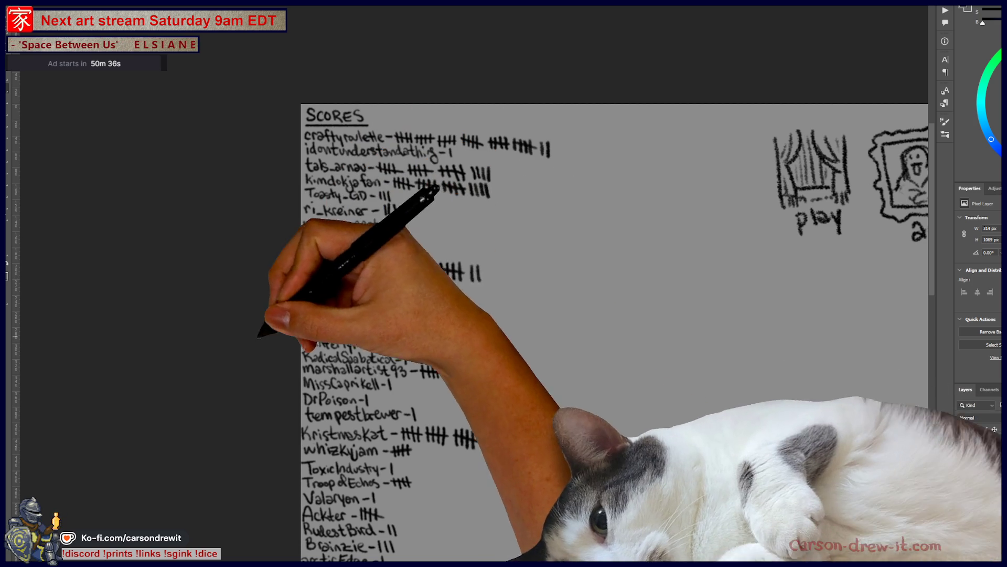
{"action": "left_click_drag", "start_coordinate": [439, 297], "coordinate": [441, 307]}
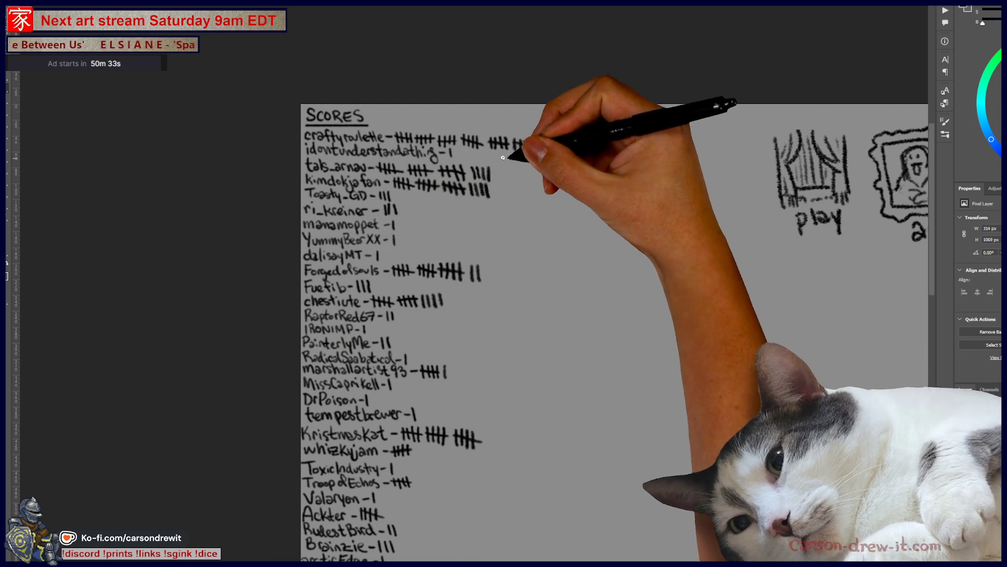
{"action": "mouse_move", "coordinate": [542, 140]}
{"action": "left_mouse_down"}
{"action": "mouse_move", "coordinate": [542, 155]}
{"action": "mouse_move", "coordinate": [556, 155]}
{"action": "left_mouse_up"}
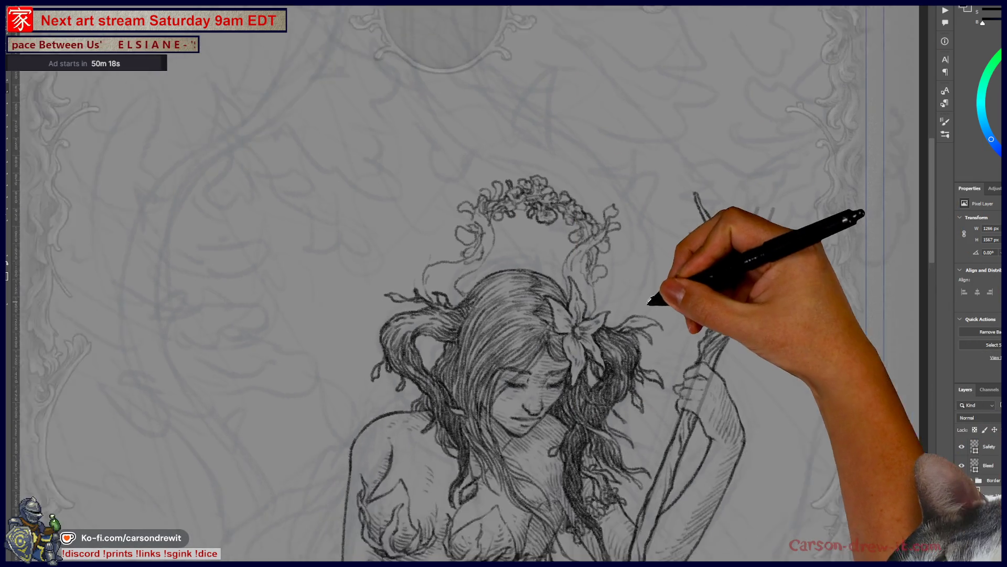
Zoom in on the mermaid's head and pick a pencil brush from the Brush Preset picker.
{"action": "scroll", "coordinate": [525, 221], "scroll_direction": "up", "scroll_amount": 5}
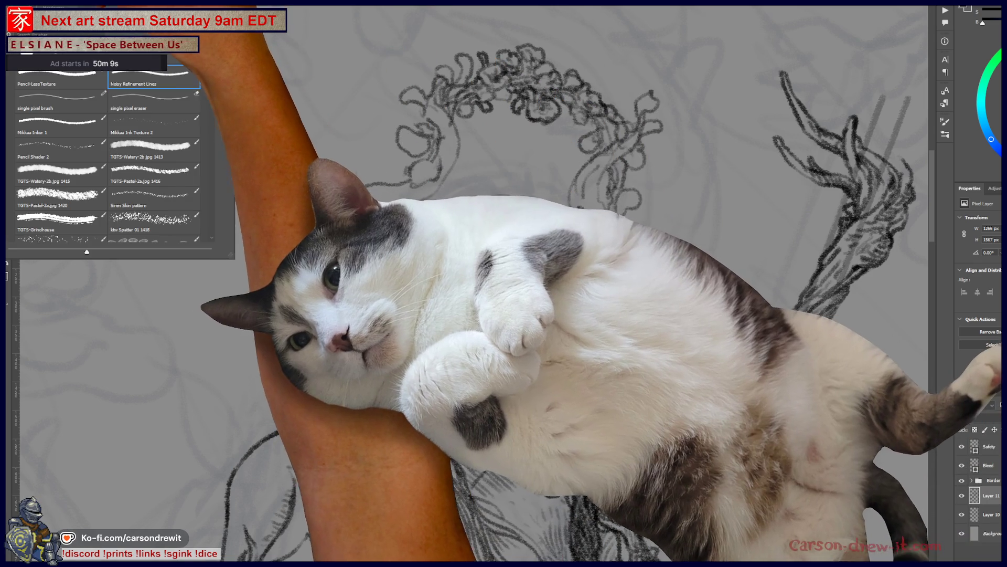
{"action": "left_click", "coordinate": [26, 21]}
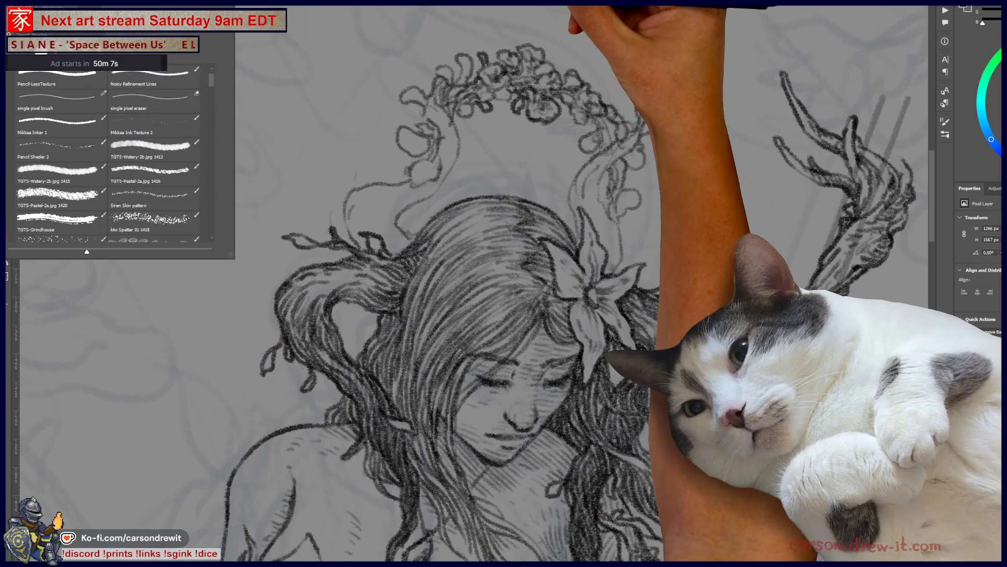
{"action": "left_click", "coordinate": [410, 166]}
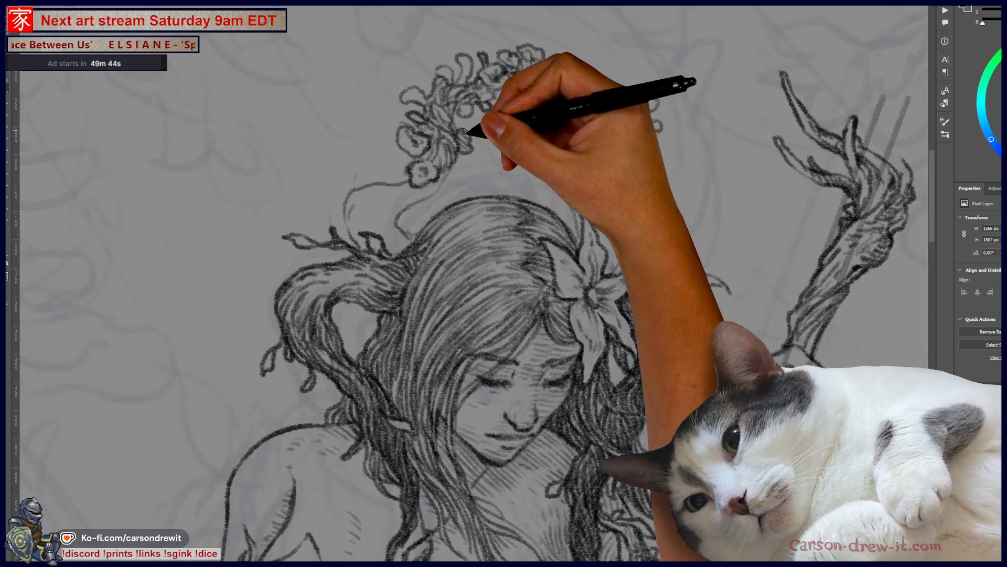
{"action": "scroll", "coordinate": [598, 254], "scroll_direction": "up", "scroll_amount": 3}
Centre the wreath and sketch leafy vine strokes below it, linking it into the hair.
{"action": "left_click_drag", "start_coordinate": [598, 254], "coordinate": [600, 264]}
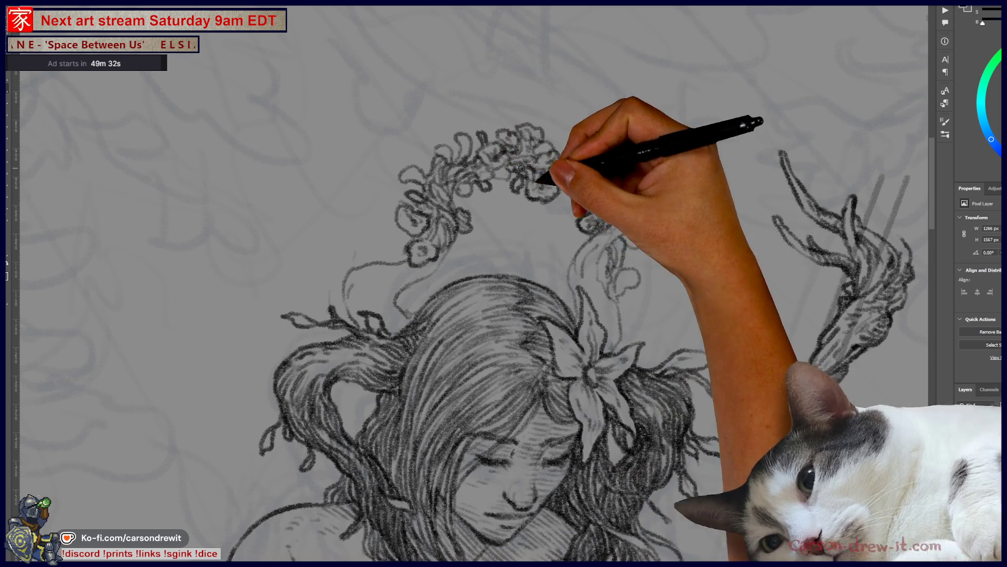
{"action": "left_click_drag", "start_coordinate": [590, 220], "coordinate": [639, 259]}
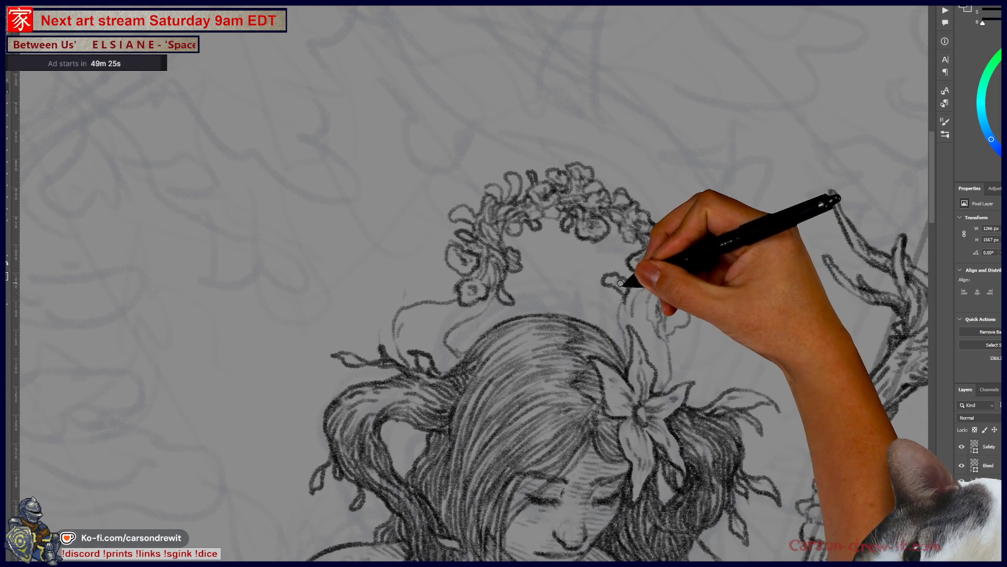
{"action": "left_click_drag", "start_coordinate": [624, 303], "coordinate": [623, 318]}
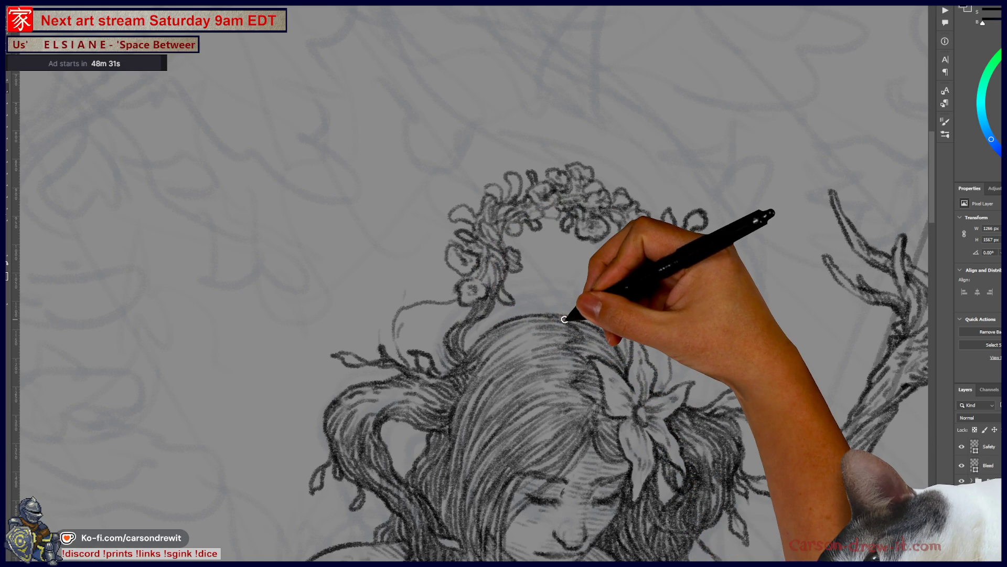
{"action": "key", "text": "ctrl+minus"}
{"action": "key", "text": "ctrl+minus"}
{"action": "key", "text": "ctrl+minus"}
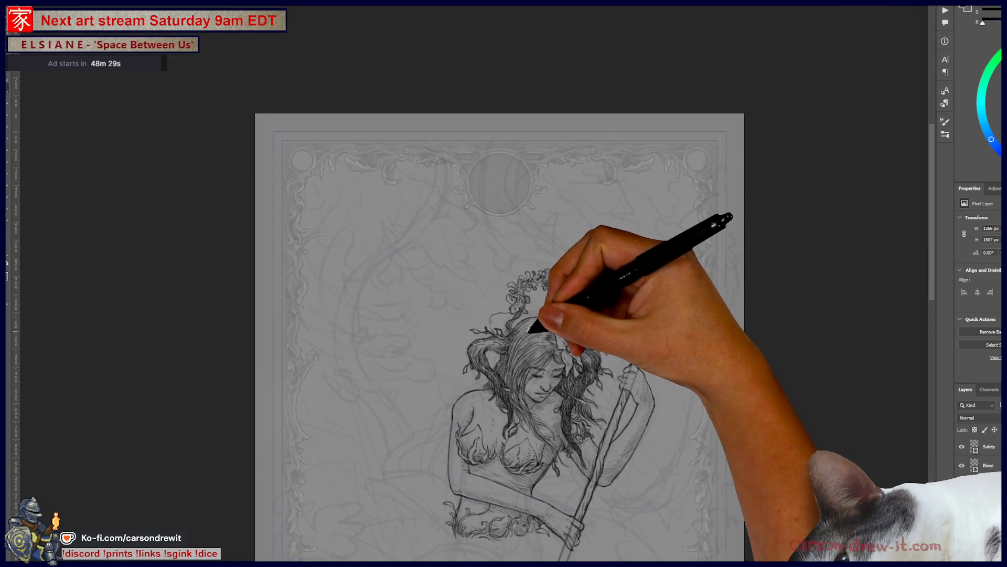
Bring the head and wreath into view and enlarge the brush.
{"action": "scroll", "coordinate": [531, 327], "scroll_direction": "up", "scroll_amount": 5}
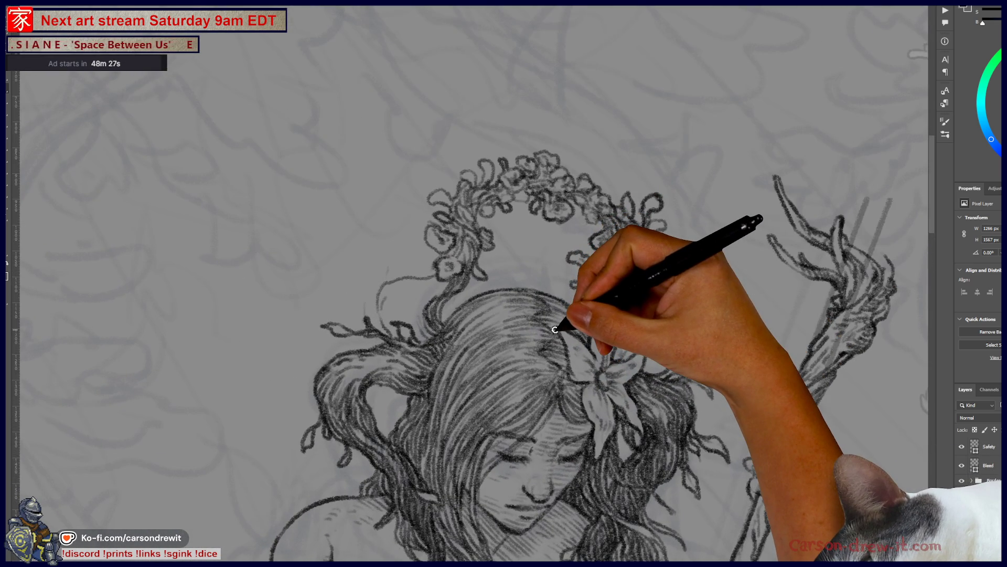
{"action": "left_click_drag", "start_coordinate": [513, 295], "coordinate": [435, 286]}
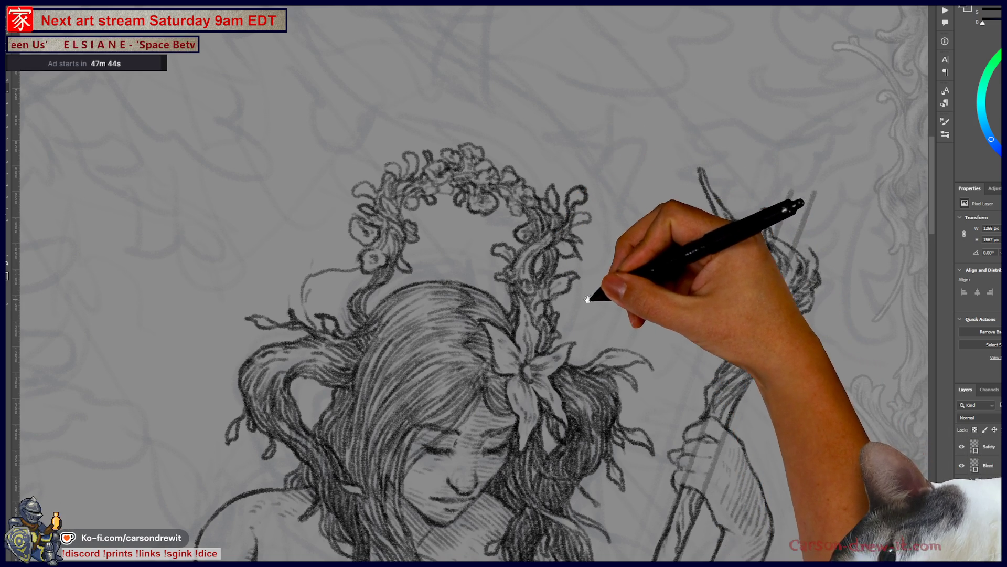
{"action": "left_click_drag", "start_coordinate": [589, 292], "coordinate": [607, 263]}
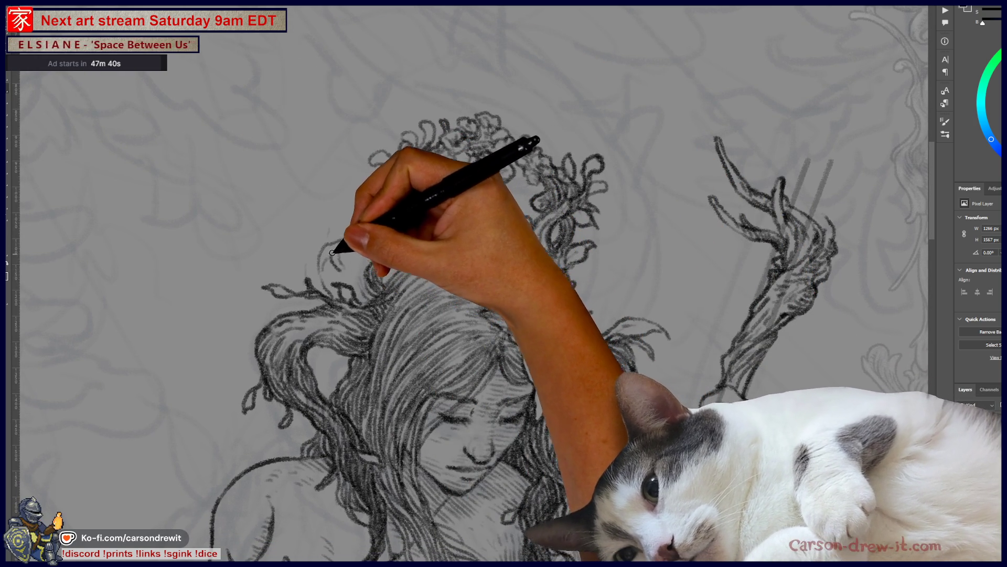
{"action": "key", "text": "bracketright"}
{"action": "key", "text": "bracketright"}
{"action": "key", "text": "bracketright"}
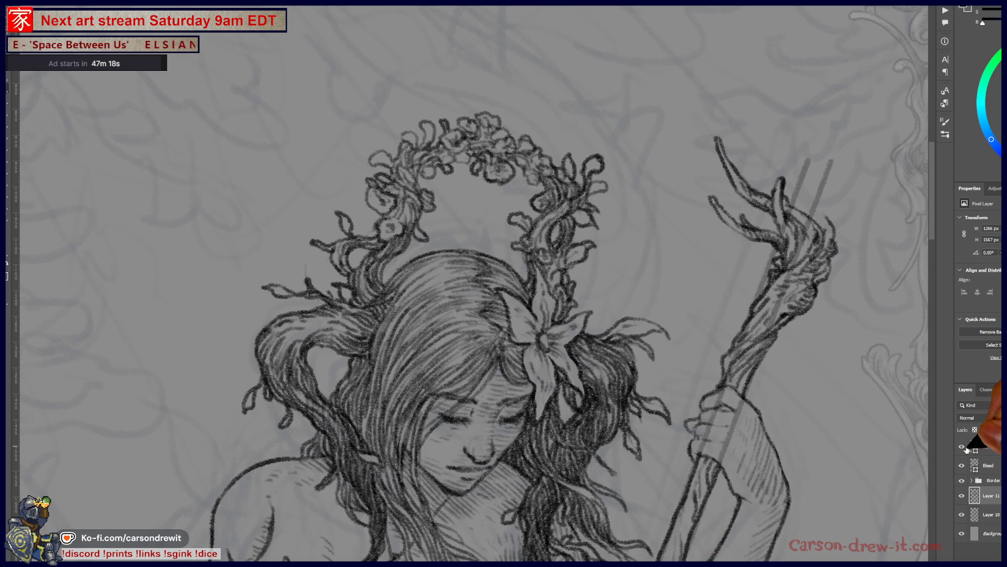
Frame the flower crown and staff top, then refine the twig tips at the staff's top.
{"action": "scroll", "coordinate": [535, 295], "scroll_direction": "down", "scroll_amount": 5}
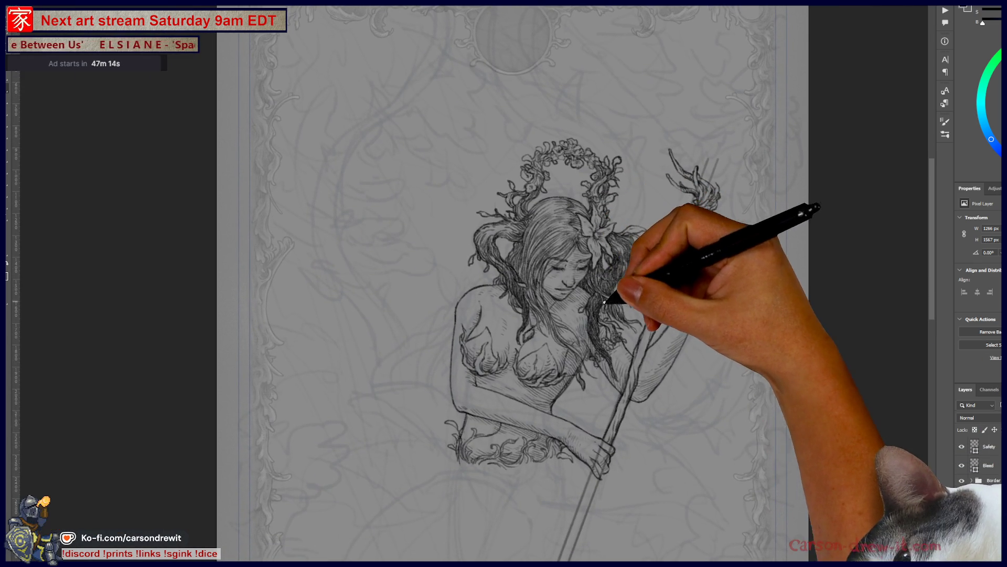
{"action": "scroll", "coordinate": [536, 295], "scroll_direction": "up", "scroll_amount": 5}
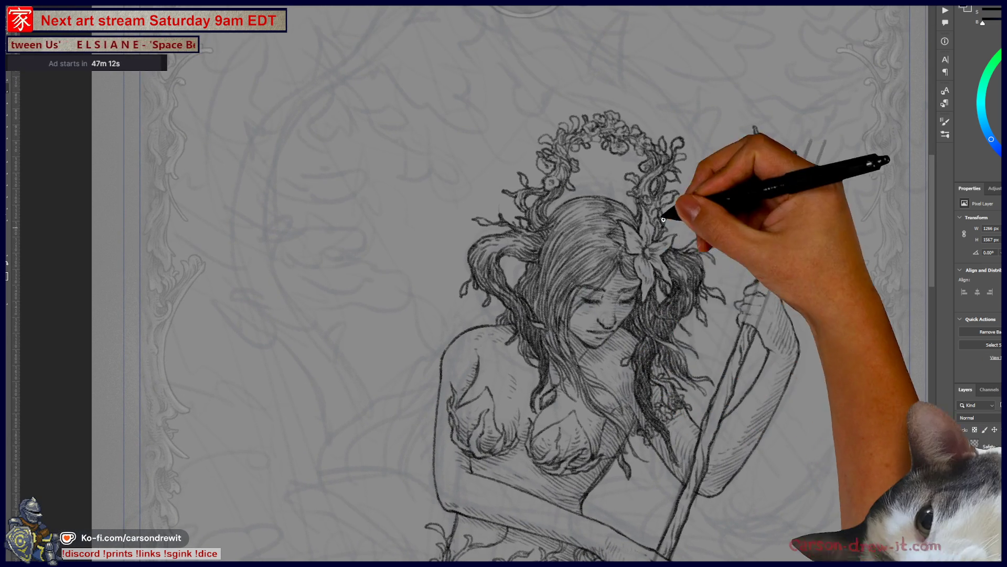
{"action": "mouse_move", "coordinate": [590, 221]}
{"action": "left_mouse_down"}
{"action": "mouse_move", "coordinate": [577, 278]}
{"action": "mouse_move", "coordinate": [580, 269]}
{"action": "mouse_move", "coordinate": [568, 292]}
{"action": "mouse_move", "coordinate": [553, 269]}
{"action": "mouse_move", "coordinate": [531, 340]}
{"action": "mouse_move", "coordinate": [613, 358]}
{"action": "mouse_move", "coordinate": [639, 330]}
{"action": "left_mouse_up"}
{"action": "left_click_drag", "start_coordinate": [646, 247], "coordinate": [670, 315]}
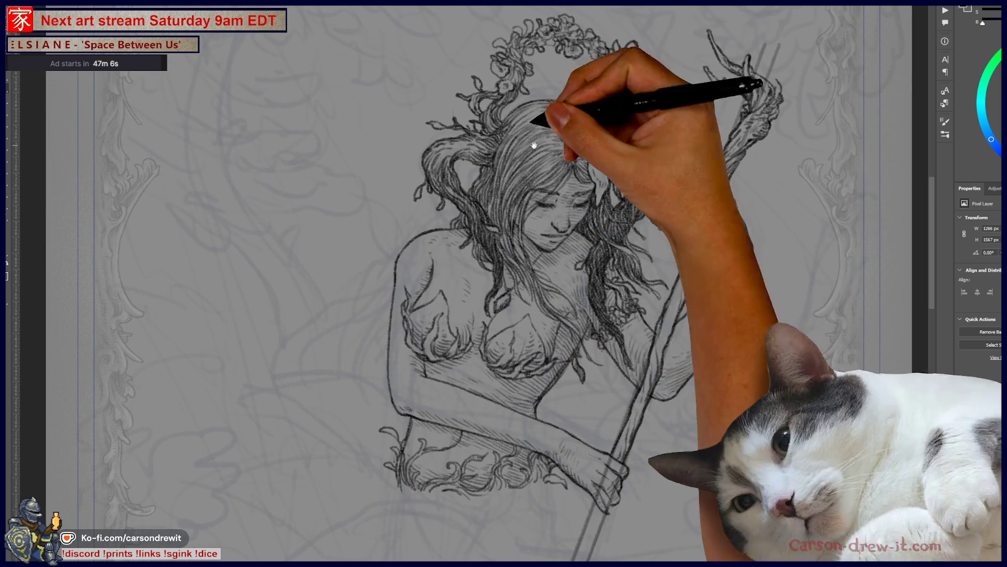
{"action": "left_click_drag", "start_coordinate": [710, 40], "coordinate": [641, 249]}
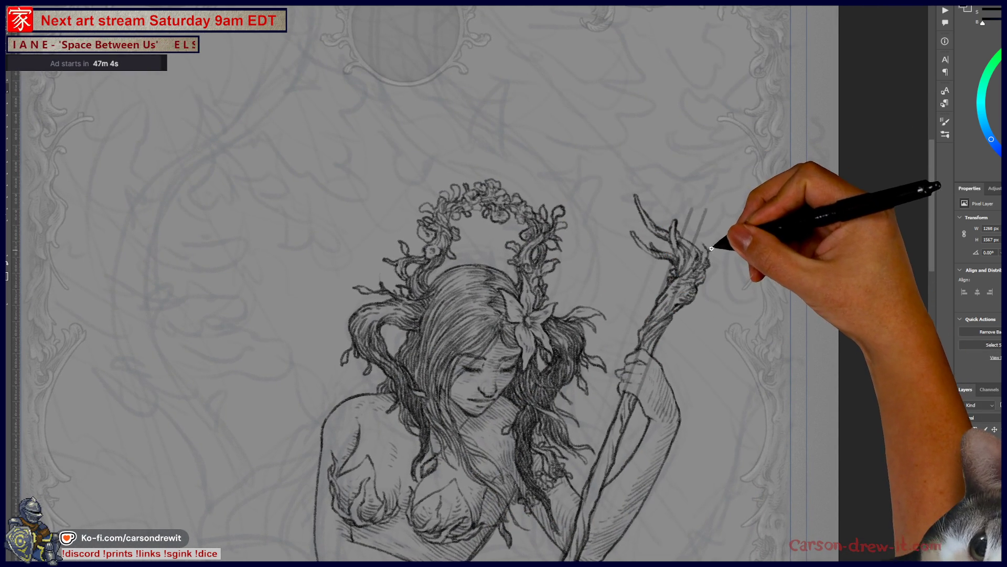
{"action": "left_click_drag", "start_coordinate": [710, 248], "coordinate": [703, 239]}
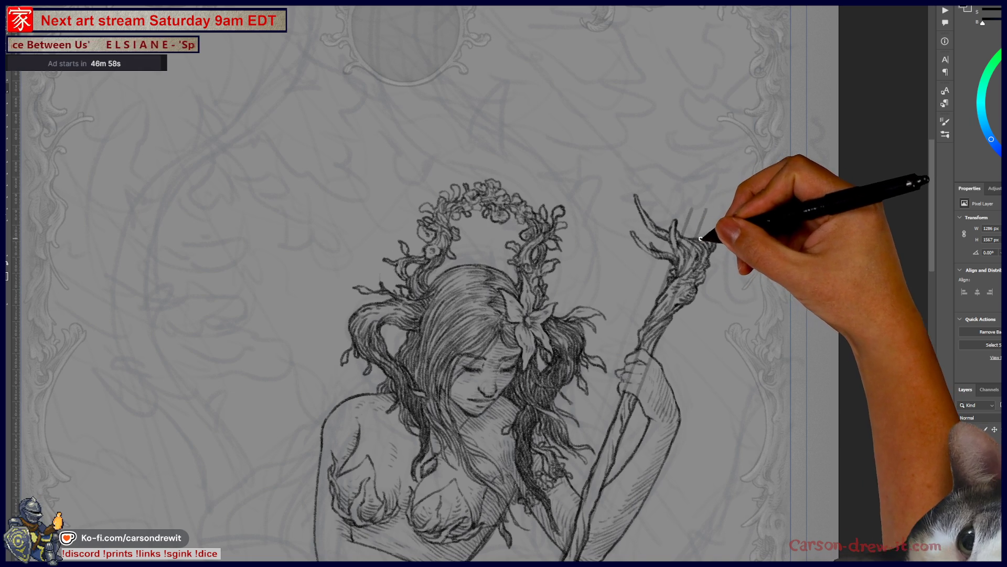
Move the view down to the torso and waist, zooming out to fit the whole figure.
{"action": "left_click_drag", "start_coordinate": [590, 362], "coordinate": [705, 304]}
{"action": "left_click_drag", "start_coordinate": [473, 348], "coordinate": [540, 208]}
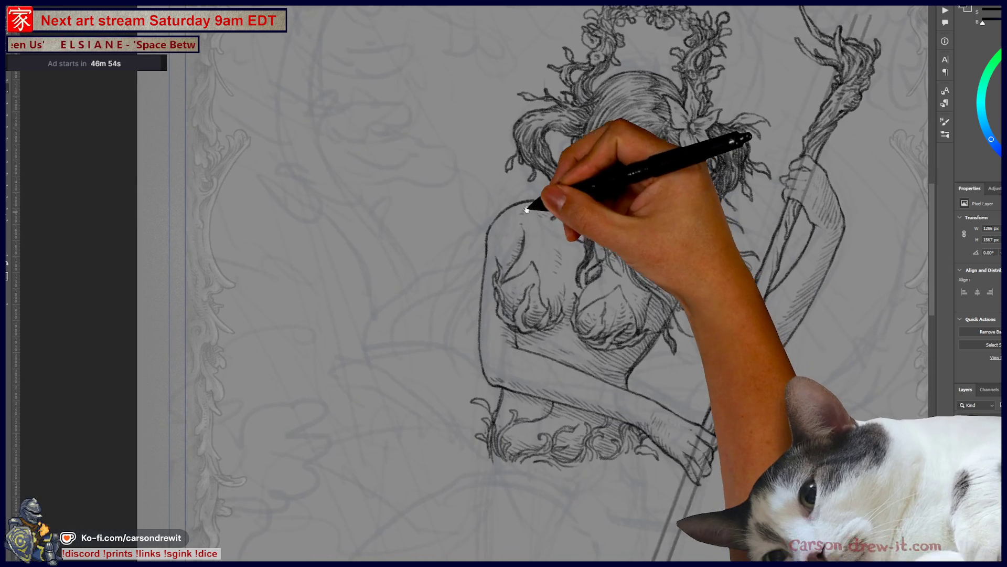
{"action": "mouse_move", "coordinate": [455, 342]}
{"action": "left_mouse_down"}
{"action": "mouse_move", "coordinate": [394, 401]}
{"action": "mouse_move", "coordinate": [489, 209]}
{"action": "mouse_move", "coordinate": [444, 252]}
{"action": "mouse_move", "coordinate": [444, 287]}
{"action": "mouse_move", "coordinate": [423, 313]}
{"action": "left_mouse_up"}
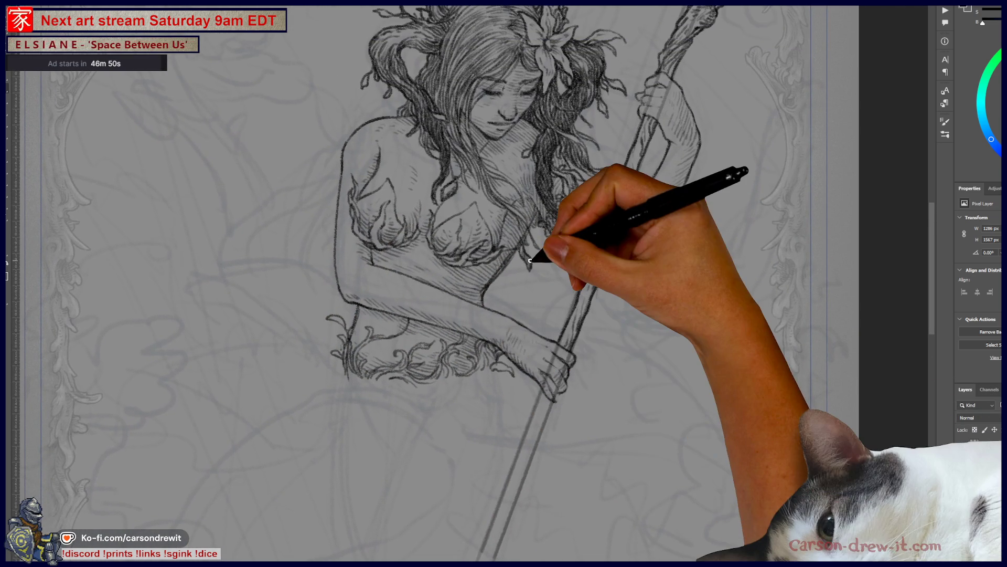
{"action": "key", "text": "ctrl+minus"}
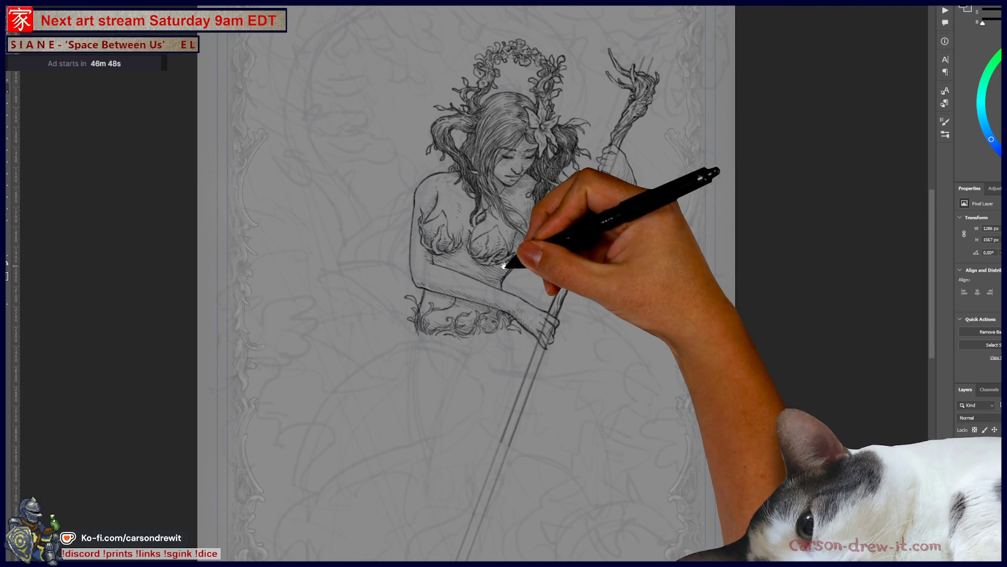
{"action": "left_click_drag", "start_coordinate": [503, 265], "coordinate": [534, 291]}
{"action": "scroll", "coordinate": [498, 319], "scroll_direction": "up", "scroll_amount": 2}
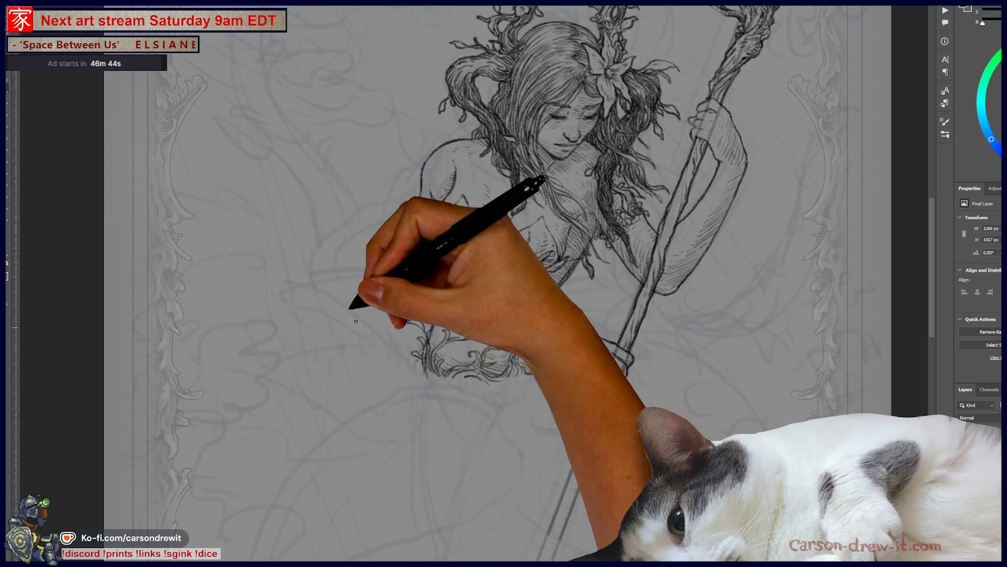
{"action": "mouse_move", "coordinate": [437, 395]}
{"action": "left_mouse_down"}
{"action": "mouse_move", "coordinate": [492, 340]}
{"action": "mouse_move", "coordinate": [449, 337]}
{"action": "left_mouse_up"}
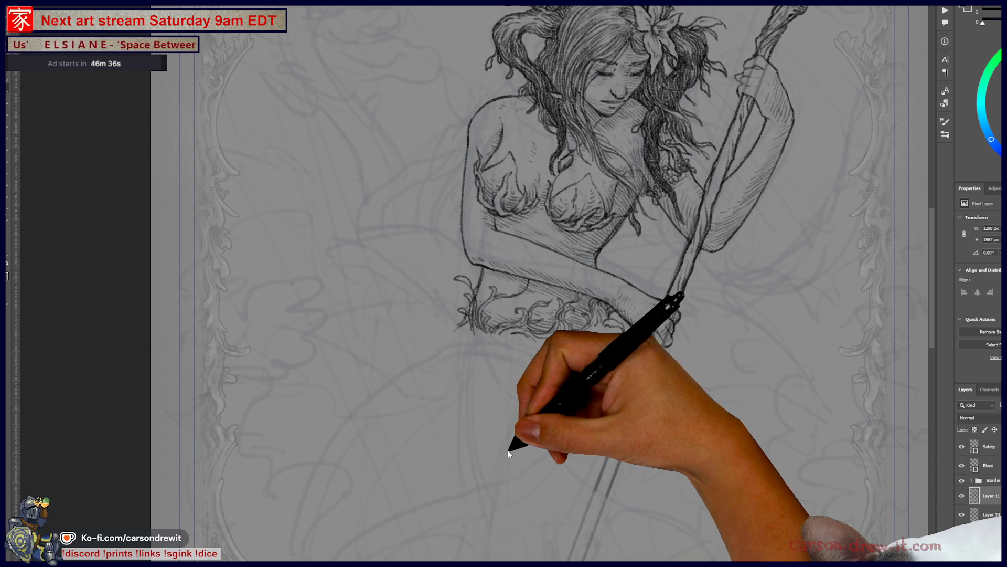
Draw the tail outline, undo a stray curl, redraw the lower curve to the hip and extend the upper contour.
{"action": "mouse_move", "coordinate": [488, 333]}
{"action": "left_mouse_down"}
{"action": "mouse_move", "coordinate": [461, 331]}
{"action": "mouse_move", "coordinate": [536, 343]}
{"action": "left_mouse_up"}
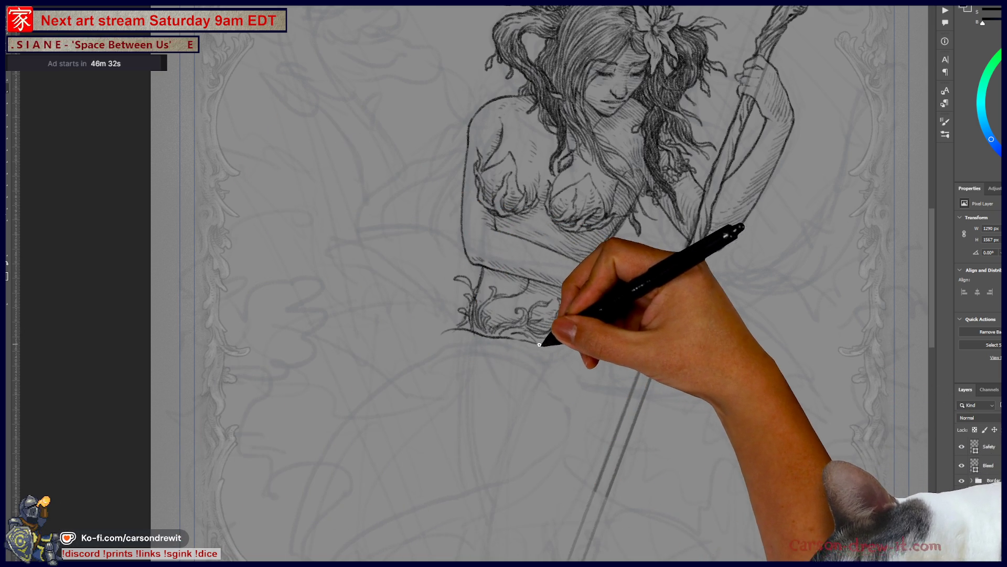
{"action": "mouse_move", "coordinate": [443, 332]}
{"action": "left_mouse_down"}
{"action": "mouse_move", "coordinate": [422, 341]}
{"action": "mouse_move", "coordinate": [294, 504]}
{"action": "mouse_move", "coordinate": [315, 551]}
{"action": "mouse_move", "coordinate": [333, 554]}
{"action": "mouse_move", "coordinate": [322, 530]}
{"action": "mouse_move", "coordinate": [446, 490]}
{"action": "mouse_move", "coordinate": [552, 425]}
{"action": "left_mouse_up"}
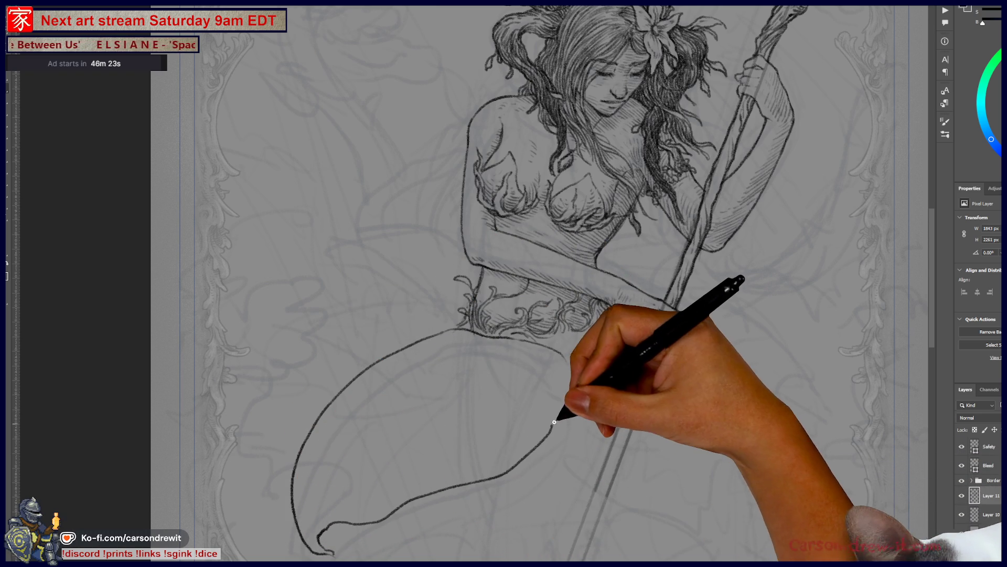
{"action": "key", "text": "ctrl+z"}
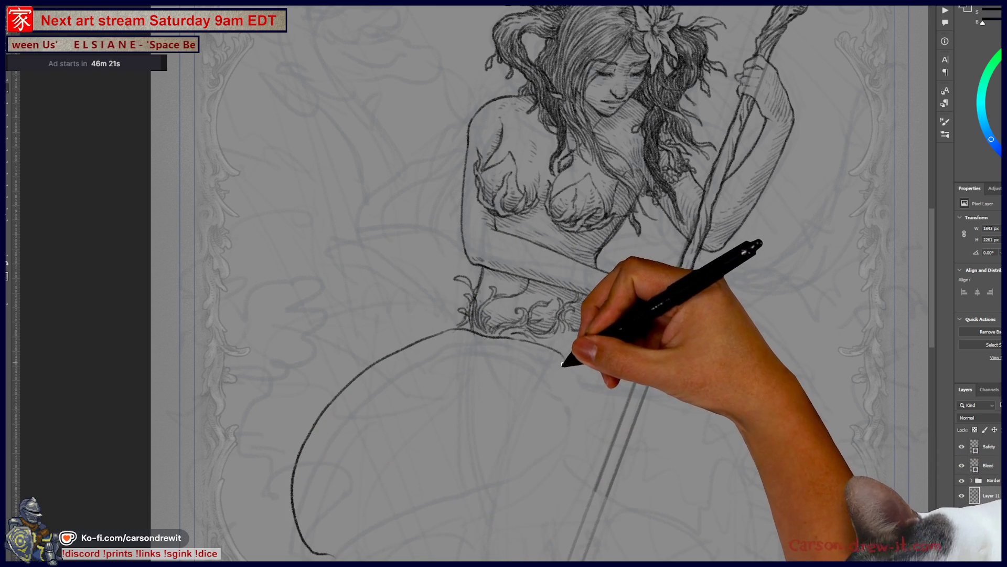
{"action": "mouse_move", "coordinate": [320, 518]}
{"action": "left_mouse_down"}
{"action": "mouse_move", "coordinate": [490, 460]}
{"action": "mouse_move", "coordinate": [573, 391]}
{"action": "mouse_move", "coordinate": [572, 368]}
{"action": "left_mouse_up"}
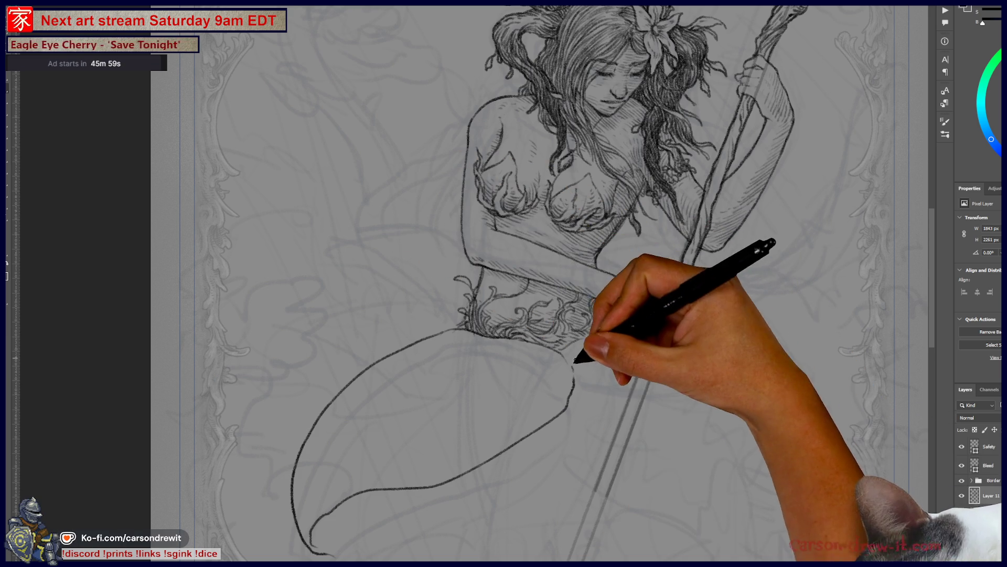
{"action": "left_click_drag", "start_coordinate": [597, 374], "coordinate": [637, 372]}
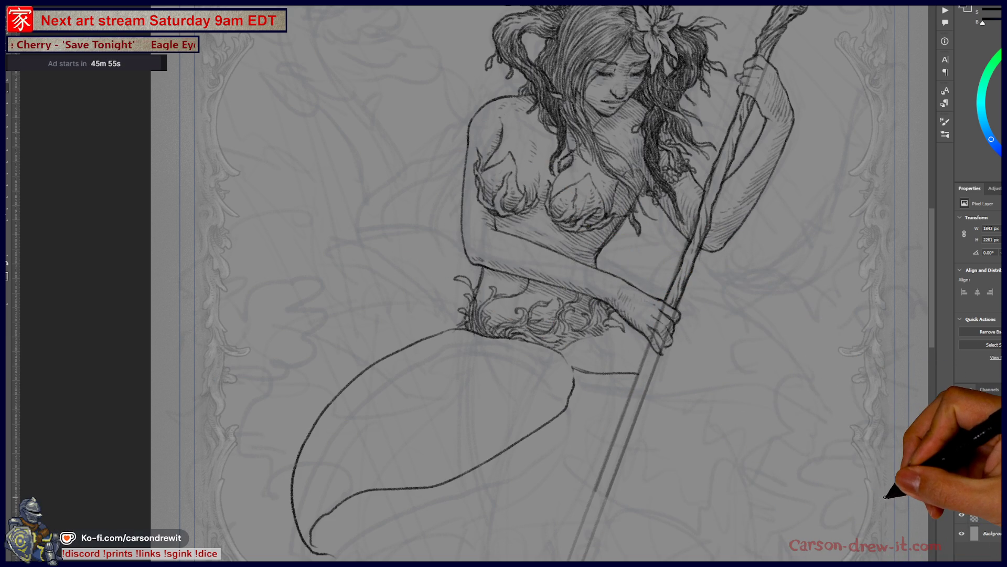
{"action": "mouse_move", "coordinate": [632, 225]}
{"action": "left_mouse_down"}
{"action": "mouse_move", "coordinate": [577, 254]}
{"action": "mouse_move", "coordinate": [549, 218]}
{"action": "left_mouse_up"}
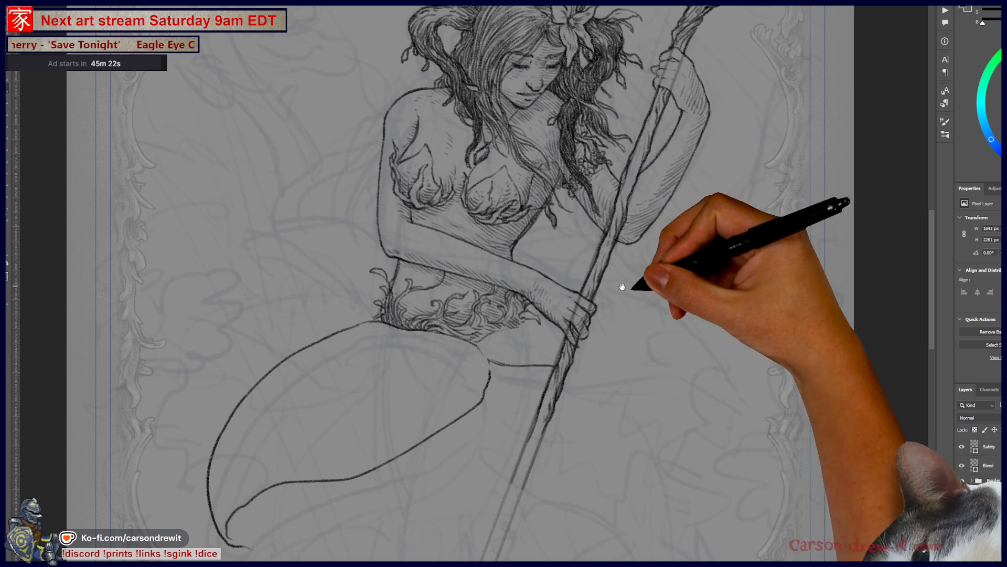
{"action": "left_click_drag", "start_coordinate": [403, 311], "coordinate": [451, 185]}
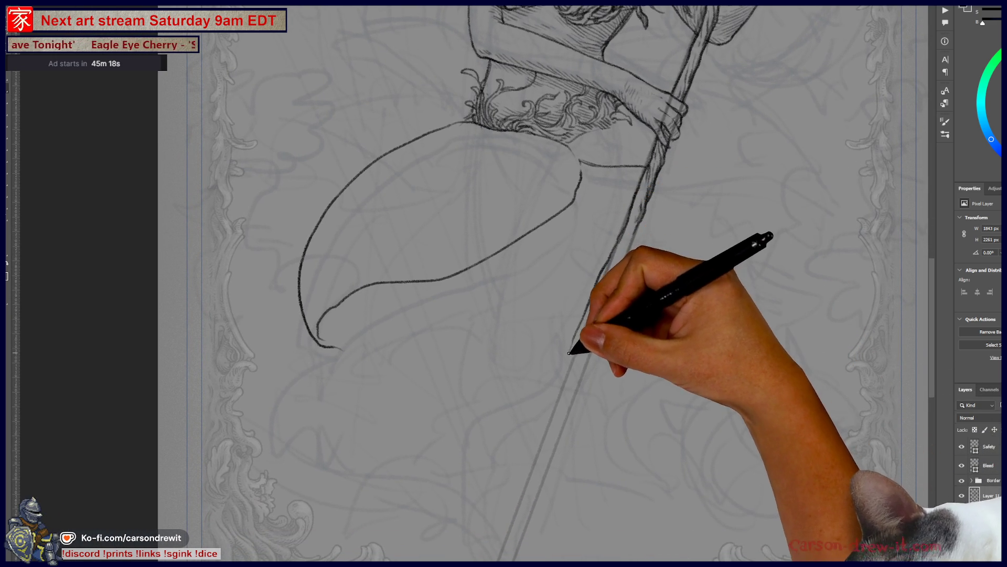
Brush two parallel lines continuing the staff downward, then pan back up to the face.
{"action": "left_click_drag", "start_coordinate": [575, 362], "coordinate": [552, 418]}
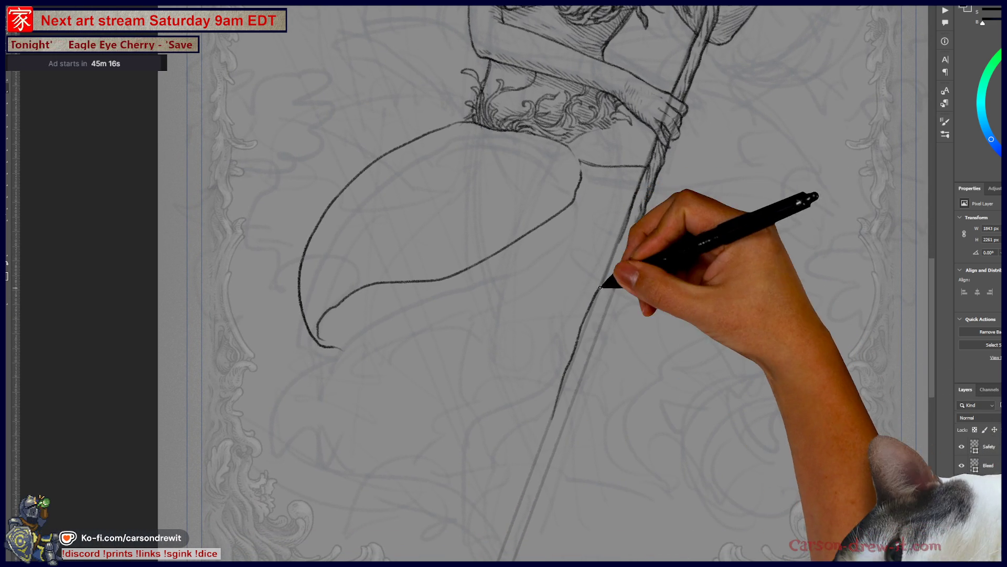
{"action": "left_click_drag", "start_coordinate": [578, 378], "coordinate": [557, 427]}
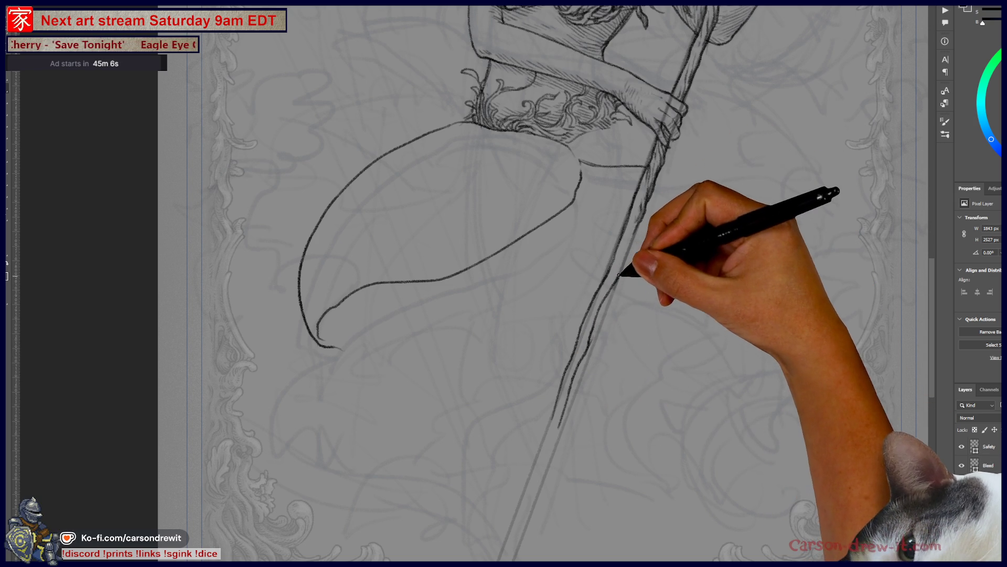
{"action": "mouse_move", "coordinate": [674, 337]}
{"action": "left_mouse_down"}
{"action": "mouse_move", "coordinate": [603, 499]}
{"action": "mouse_move", "coordinate": [619, 513]}
{"action": "left_mouse_up"}
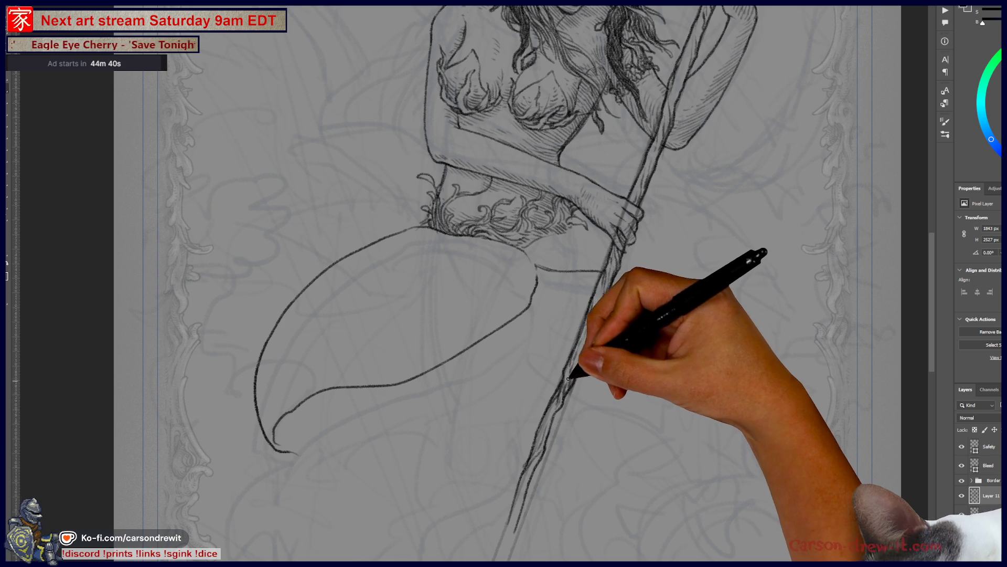
{"action": "mouse_move", "coordinate": [619, 288]}
{"action": "left_mouse_down"}
{"action": "mouse_move", "coordinate": [637, 341]}
{"action": "mouse_move", "coordinate": [647, 456]}
{"action": "mouse_move", "coordinate": [711, 289]}
{"action": "left_mouse_up"}
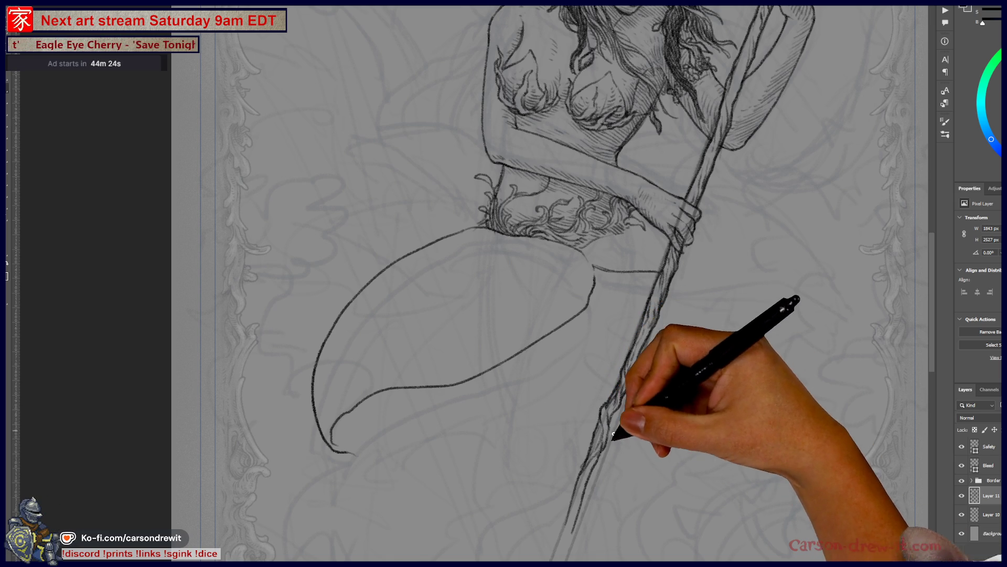
{"action": "mouse_move", "coordinate": [582, 441]}
{"action": "left_mouse_down"}
{"action": "mouse_move", "coordinate": [612, 429]}
{"action": "mouse_move", "coordinate": [570, 503]}
{"action": "left_mouse_up"}
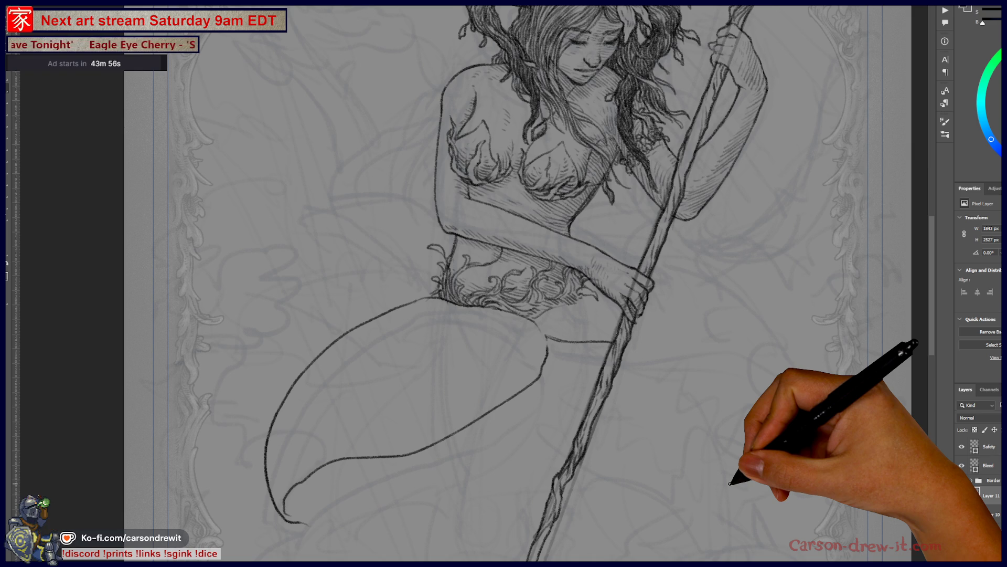
{"action": "mouse_move", "coordinate": [663, 191]}
{"action": "left_mouse_down"}
{"action": "mouse_move", "coordinate": [715, 303]}
{"action": "mouse_move", "coordinate": [640, 247]}
{"action": "left_mouse_up"}
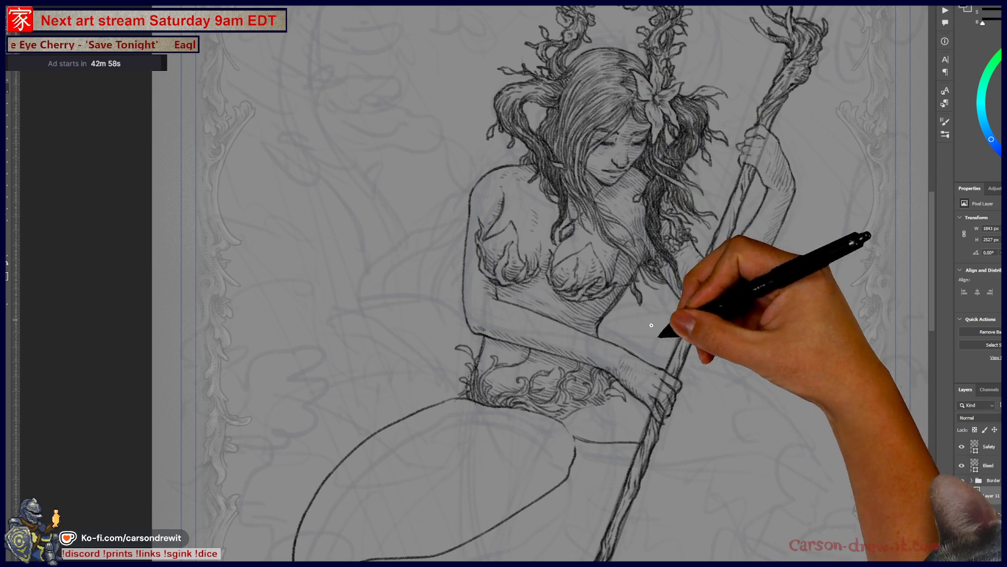
Pan to the head and hatch darker shading strokes through the hair.
{"action": "scroll", "coordinate": [596, 225], "scroll_direction": "up", "scroll_amount": 3}
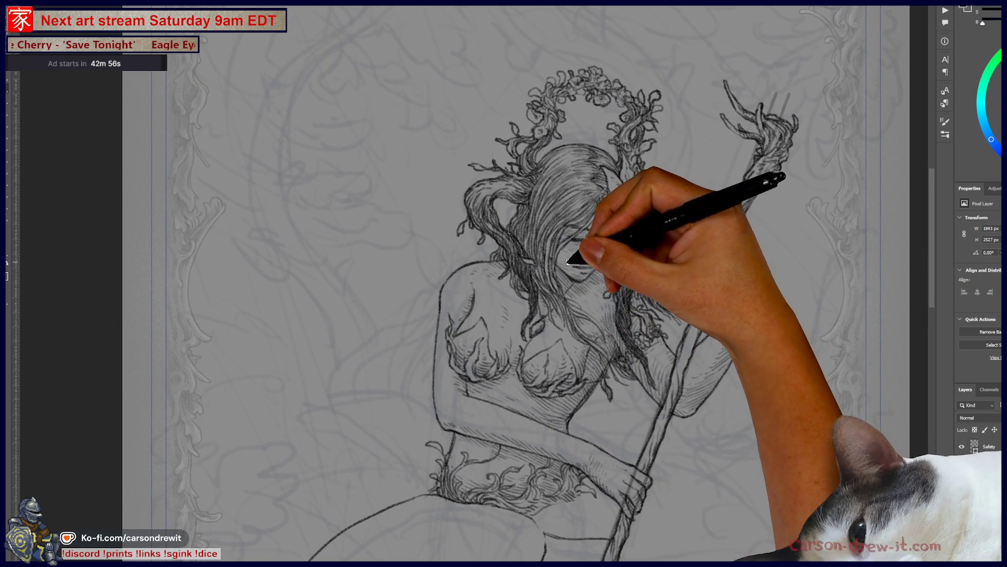
{"action": "left_click_drag", "start_coordinate": [606, 262], "coordinate": [613, 288]}
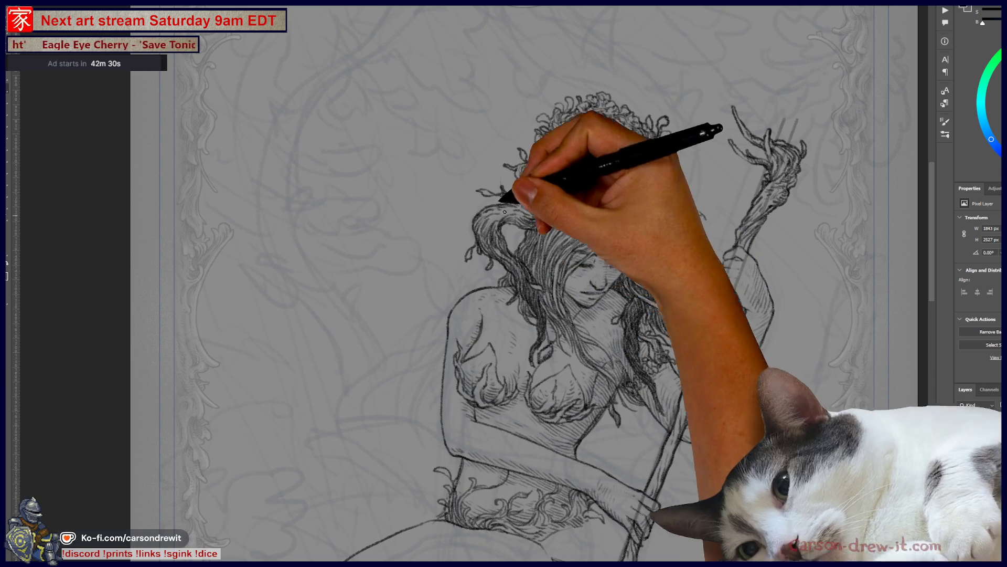
{"action": "left_click_drag", "start_coordinate": [573, 334], "coordinate": [564, 288]}
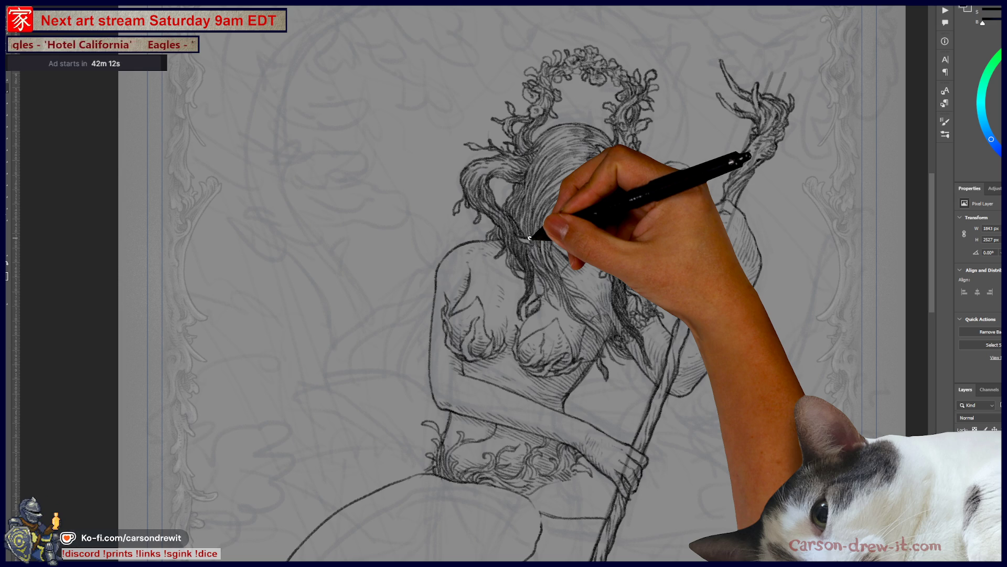
{"action": "mouse_move", "coordinate": [529, 238]}
{"action": "left_mouse_down"}
{"action": "mouse_move", "coordinate": [574, 299]}
{"action": "mouse_move", "coordinate": [539, 288]}
{"action": "mouse_move", "coordinate": [546, 276]}
{"action": "mouse_move", "coordinate": [613, 334]}
{"action": "left_mouse_up"}
Draw the right fin from the staff outward, redoing its lower curve and adding the upper edge.
{"action": "mouse_move", "coordinate": [561, 241]}
{"action": "left_mouse_down"}
{"action": "mouse_move", "coordinate": [580, 113]}
{"action": "mouse_move", "coordinate": [596, 101]}
{"action": "left_mouse_up"}
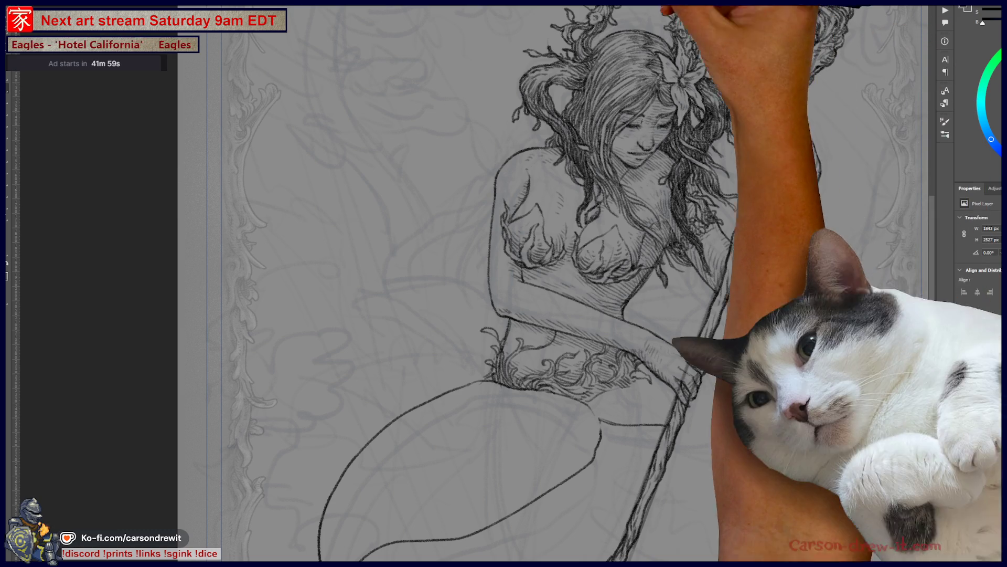
{"action": "scroll", "coordinate": [450, 286], "scroll_direction": "down", "scroll_amount": 3}
{"action": "scroll", "coordinate": [472, 243], "scroll_direction": "right", "scroll_amount": 2}
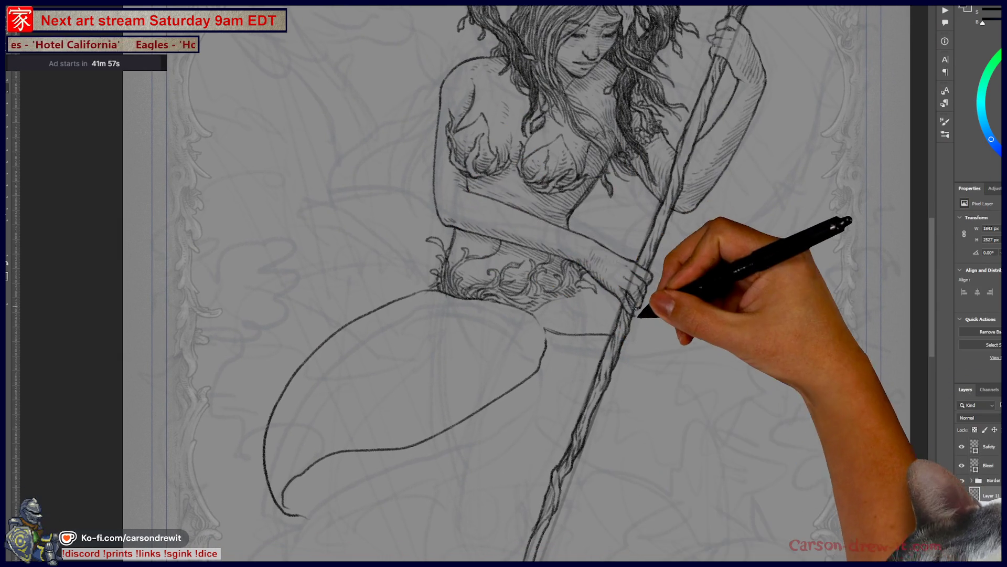
{"action": "left_click_drag", "start_coordinate": [634, 339], "coordinate": [703, 334]}
{"action": "left_click_drag", "start_coordinate": [641, 334], "coordinate": [766, 327]}
{"action": "key", "text": "ctrl+z"}
{"action": "mouse_move", "coordinate": [641, 334]}
{"action": "left_mouse_down"}
{"action": "mouse_move", "coordinate": [777, 340]}
{"action": "mouse_move", "coordinate": [795, 353]}
{"action": "left_mouse_up"}
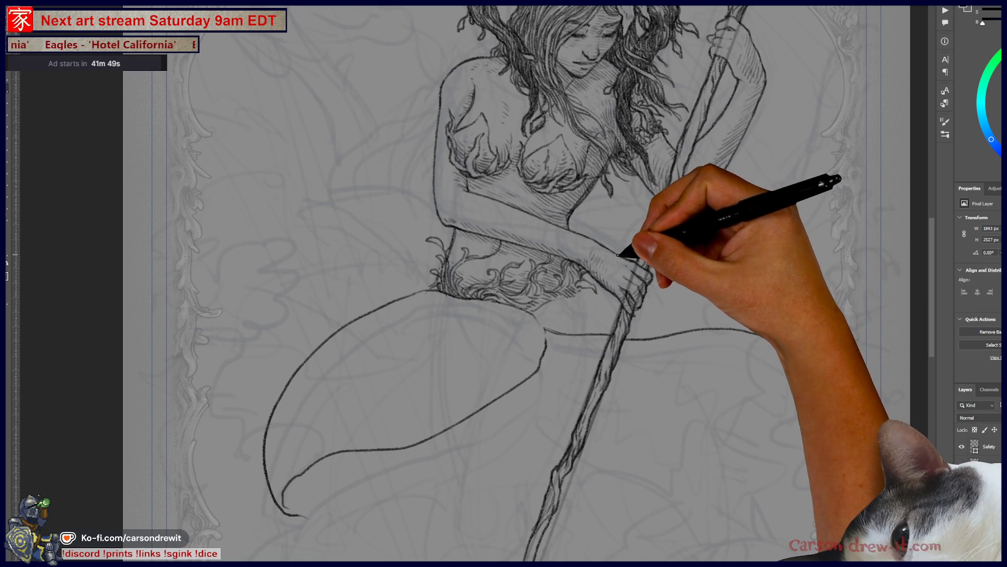
{"action": "mouse_move", "coordinate": [639, 254]}
{"action": "left_mouse_down"}
{"action": "mouse_move", "coordinate": [724, 279]}
{"action": "mouse_move", "coordinate": [790, 338]}
{"action": "left_mouse_up"}
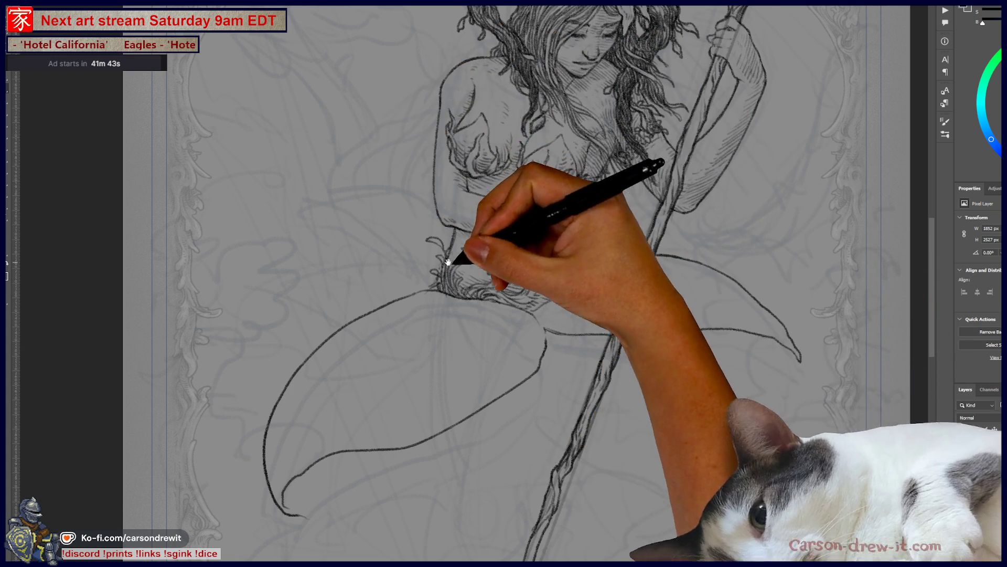
{"action": "left_click_drag", "start_coordinate": [449, 258], "coordinate": [607, 288]}
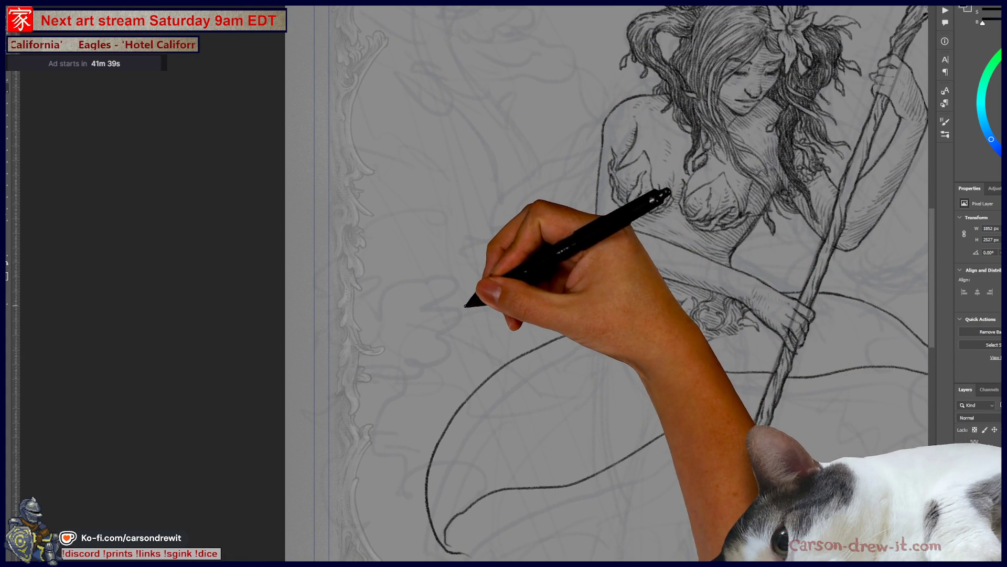
Draw the left fin's hooked outline from the waist, then recentre the view on the tail.
{"action": "mouse_move", "coordinate": [414, 327]}
{"action": "left_mouse_down"}
{"action": "mouse_move", "coordinate": [416, 308]}
{"action": "mouse_move", "coordinate": [460, 276]}
{"action": "mouse_move", "coordinate": [542, 257]}
{"action": "mouse_move", "coordinate": [596, 263]}
{"action": "mouse_move", "coordinate": [631, 306]}
{"action": "left_mouse_up"}
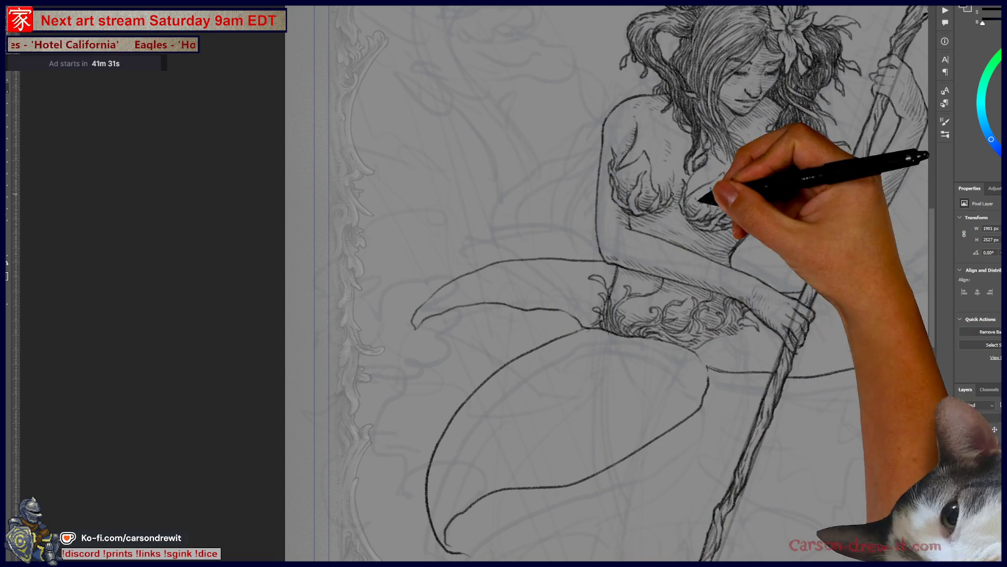
{"action": "left_click_drag", "start_coordinate": [731, 304], "coordinate": [644, 328]}
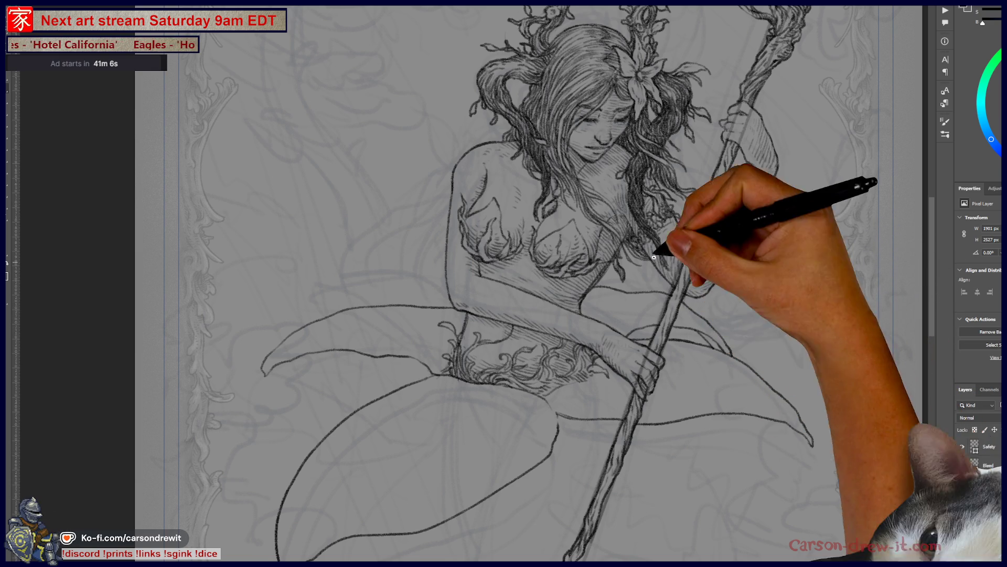
{"action": "left_click_drag", "start_coordinate": [655, 382], "coordinate": [762, 274]}
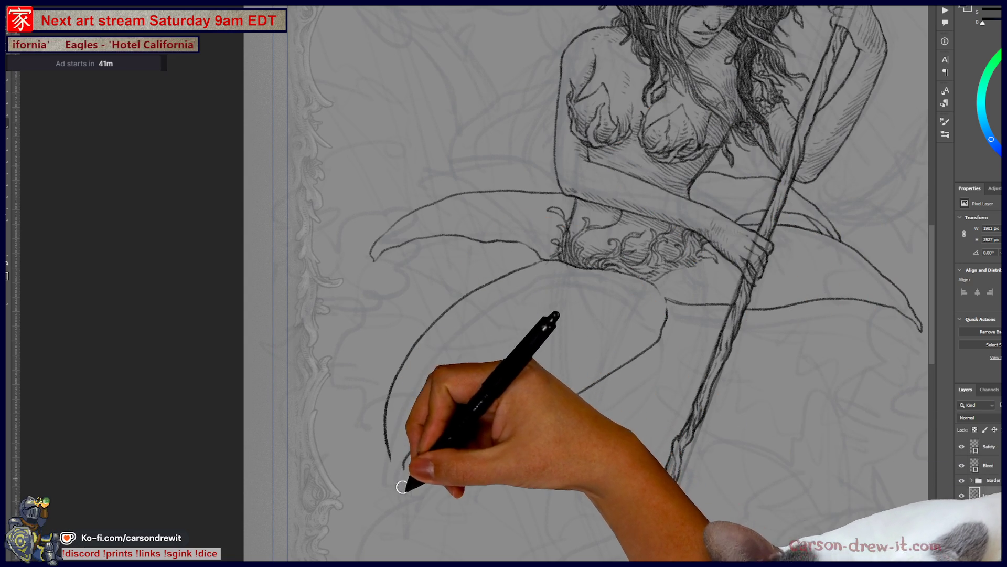
Draw the tail fin's lower edge, joining the existing line and curving down to a curled lower-left tip.
{"action": "mouse_move", "coordinate": [394, 491]}
{"action": "left_mouse_down"}
{"action": "mouse_move", "coordinate": [436, 420]}
{"action": "mouse_move", "coordinate": [572, 396]}
{"action": "left_mouse_up"}
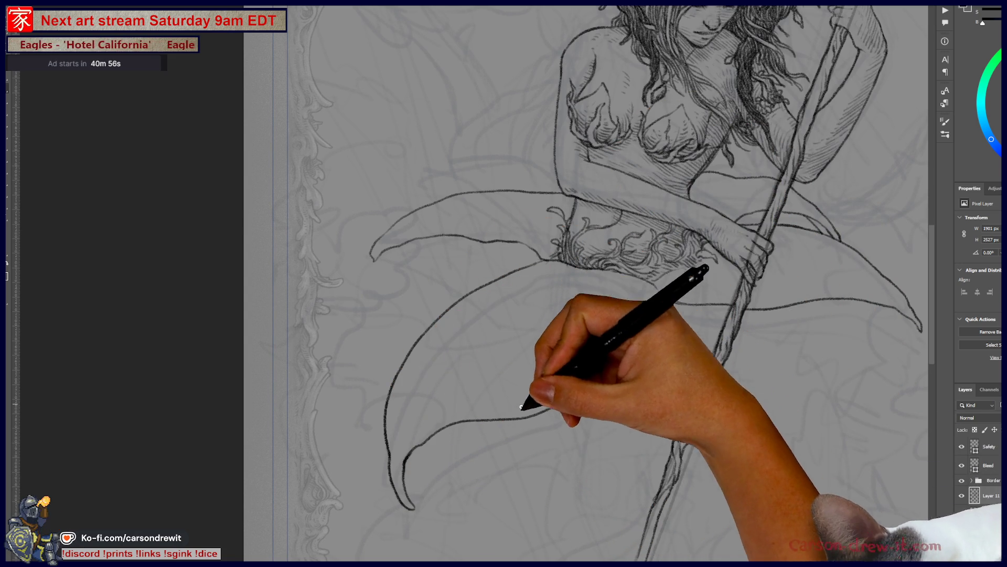
{"action": "left_click_drag", "start_coordinate": [540, 456], "coordinate": [499, 364]}
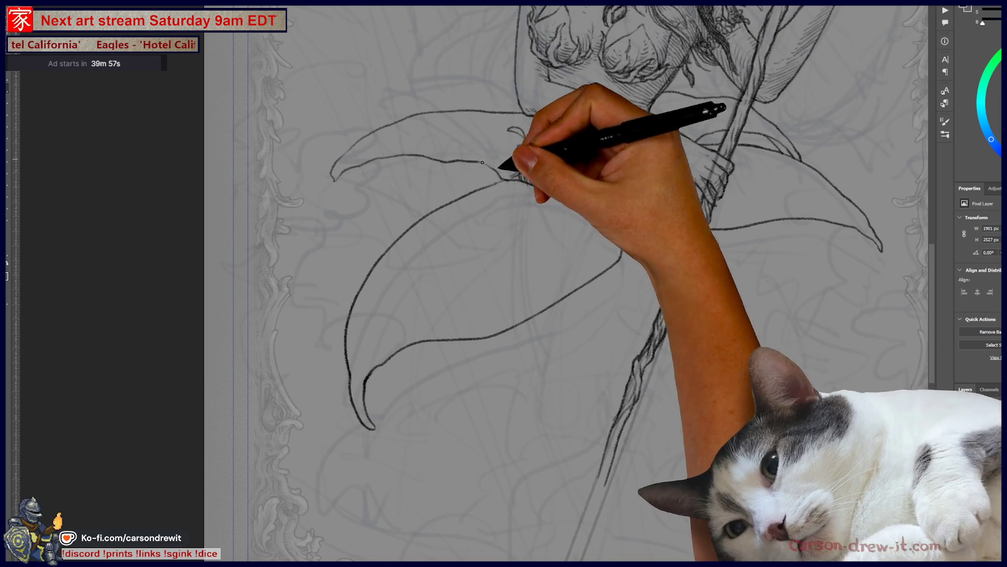
Sketch a faint contour inside the tail, then undo the two strokes on the left fin's upper edge.
{"action": "left_click_drag", "start_coordinate": [410, 295], "coordinate": [451, 264]}
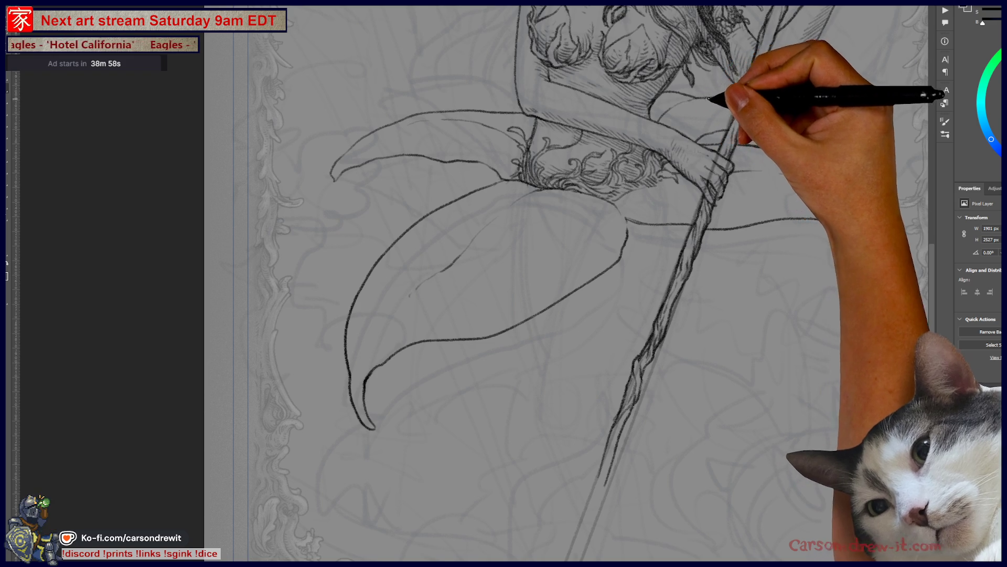
{"action": "mouse_move", "coordinate": [469, 46]}
{"action": "left_mouse_down"}
{"action": "mouse_move", "coordinate": [574, 136]}
{"action": "mouse_move", "coordinate": [462, 122]}
{"action": "left_mouse_up"}
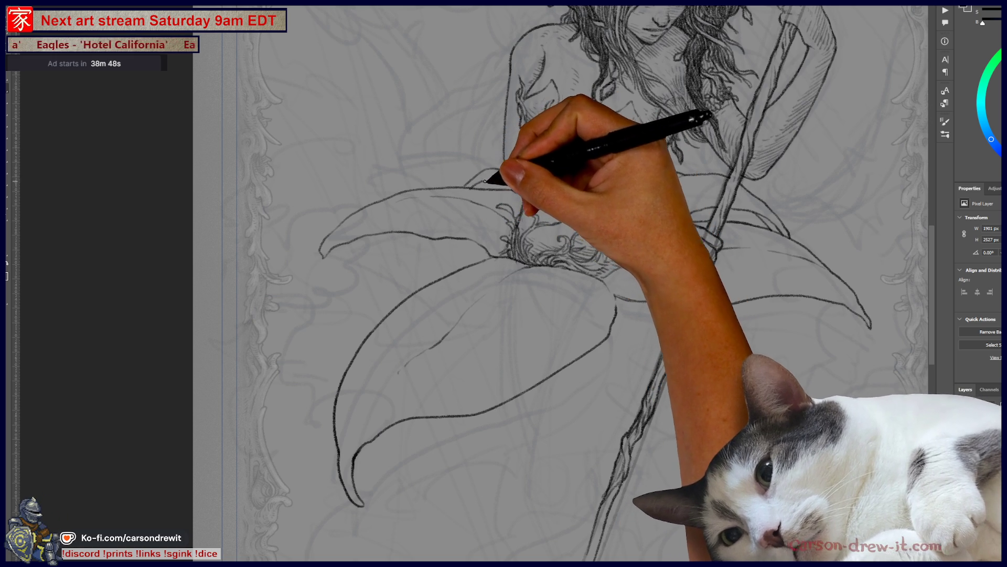
{"action": "key", "text": "ctrl"}
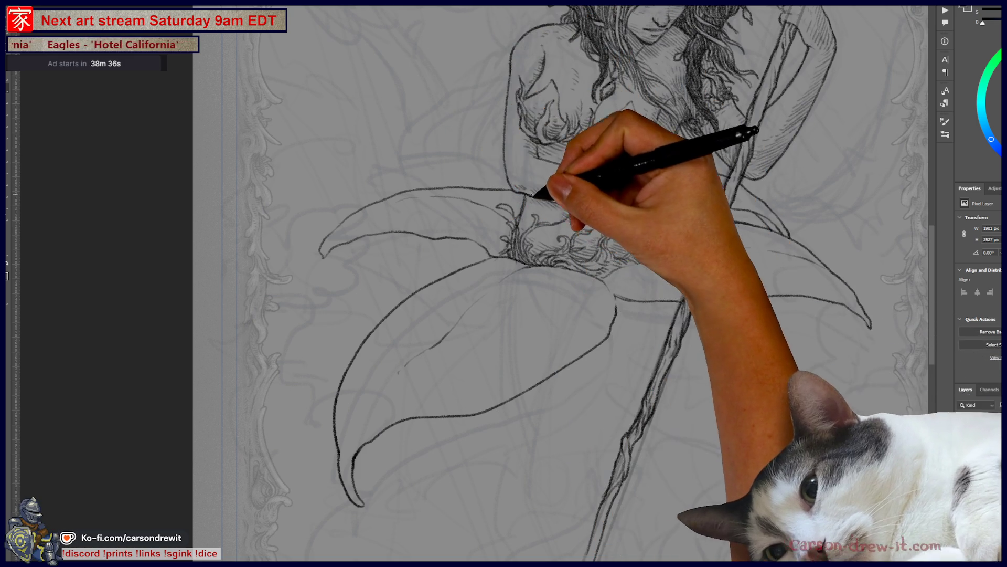
{"action": "key", "text": "ctrl+z"}
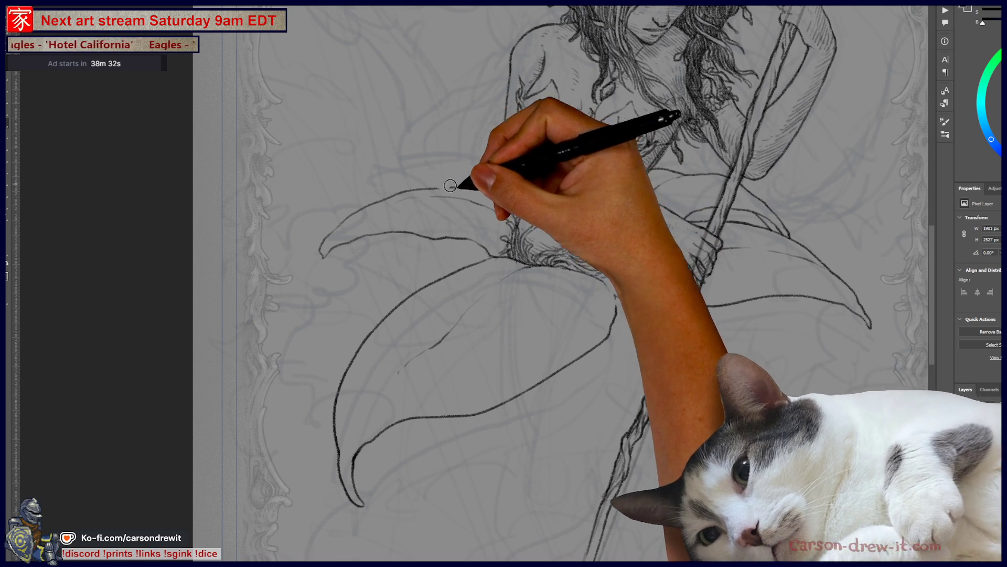
{"action": "key", "text": "ctrl+z"}
{"action": "key", "text": "ctrl+z"}
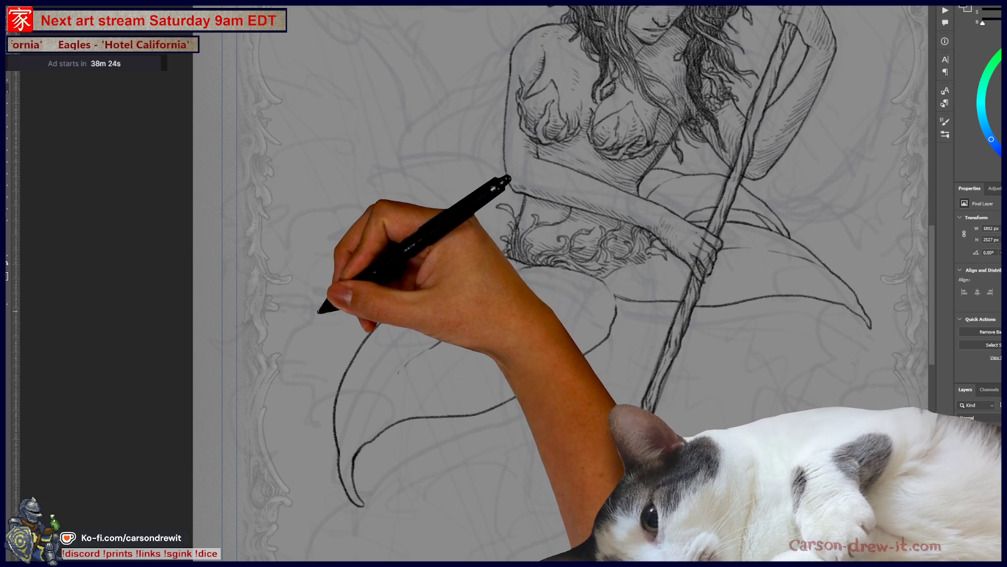
Redraw the left fin's top outline so it extends farther left to a pointed tip.
{"action": "mouse_move", "coordinate": [335, 285]}
{"action": "left_mouse_down"}
{"action": "mouse_move", "coordinate": [306, 324]}
{"action": "mouse_move", "coordinate": [310, 268]}
{"action": "mouse_move", "coordinate": [360, 219]}
{"action": "mouse_move", "coordinate": [448, 195]}
{"action": "left_mouse_up"}
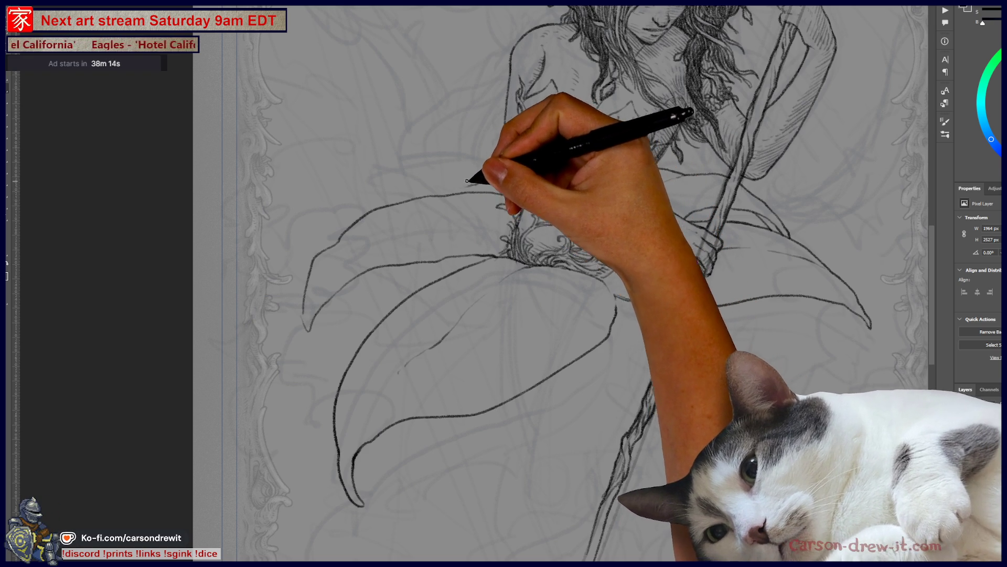
{"action": "key", "text": "ctrl"}
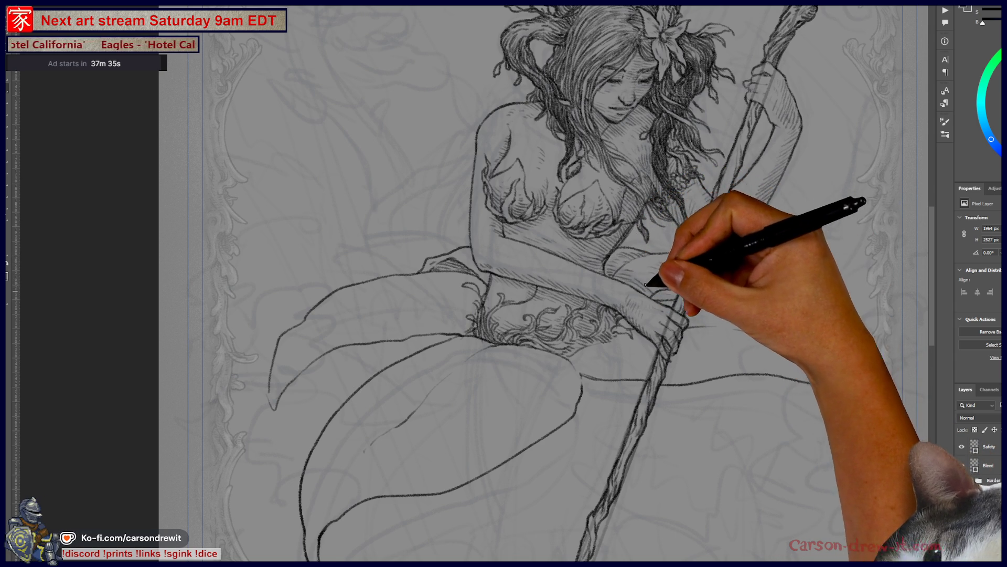
Hatch shading along the waist wrap by the staff and redo the short stroke at the left fin tip.
{"action": "mouse_move", "coordinate": [679, 274]}
{"action": "left_mouse_down"}
{"action": "mouse_move", "coordinate": [713, 269]}
{"action": "mouse_move", "coordinate": [717, 284]}
{"action": "left_mouse_up"}
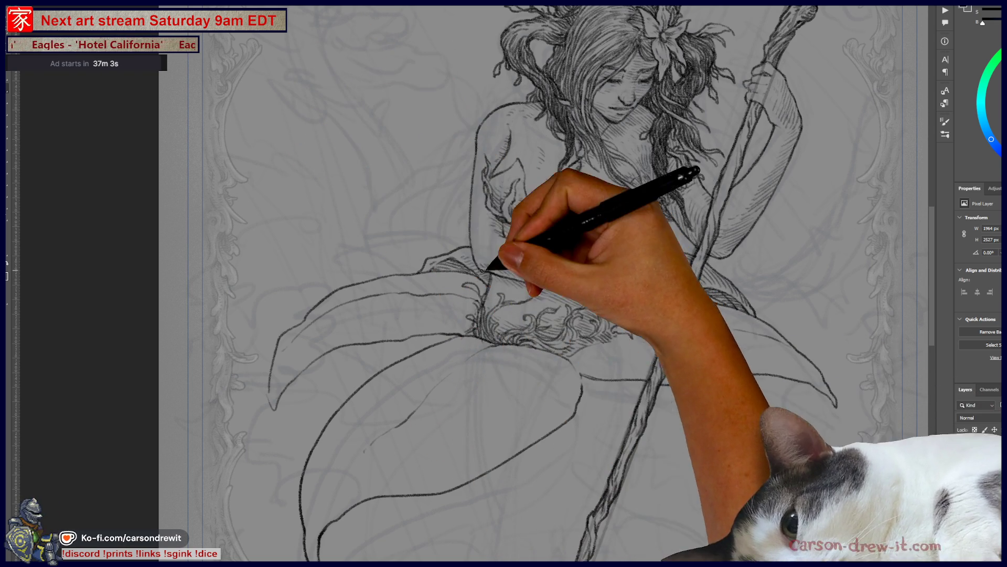
{"action": "mouse_move", "coordinate": [450, 285]}
{"action": "left_mouse_down"}
{"action": "mouse_move", "coordinate": [479, 294]}
{"action": "mouse_move", "coordinate": [490, 283]}
{"action": "mouse_move", "coordinate": [479, 272]}
{"action": "mouse_move", "coordinate": [497, 306]}
{"action": "left_mouse_up"}
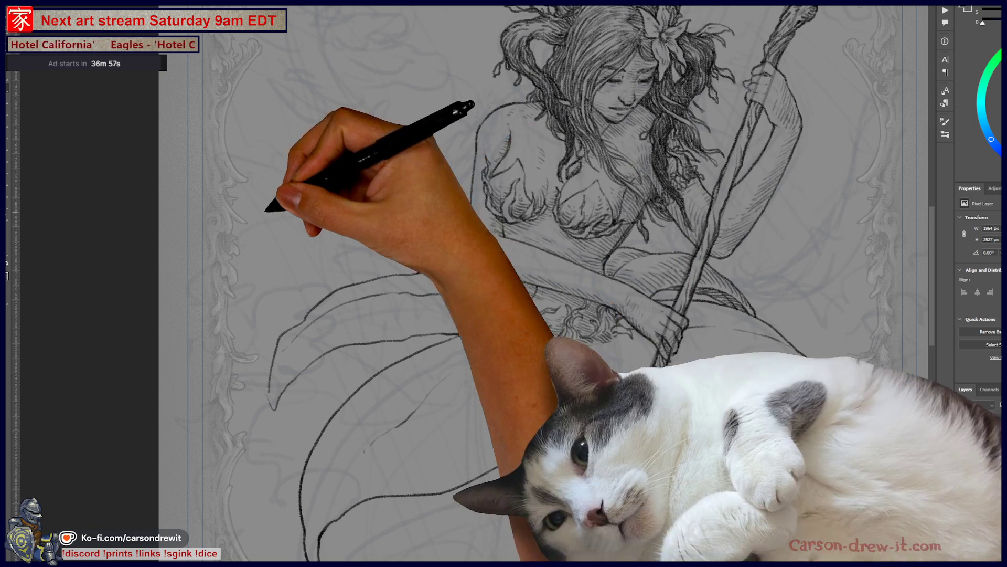
{"action": "mouse_move", "coordinate": [441, 308]}
{"action": "left_mouse_down"}
{"action": "mouse_move", "coordinate": [461, 304]}
{"action": "mouse_move", "coordinate": [465, 332]}
{"action": "mouse_move", "coordinate": [479, 297]}
{"action": "mouse_move", "coordinate": [469, 305]}
{"action": "left_mouse_up"}
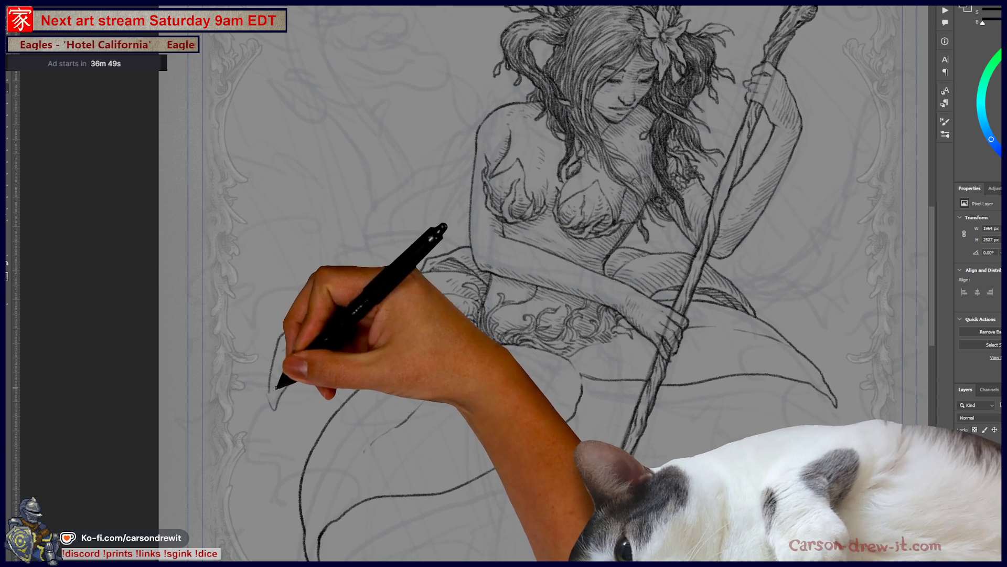
{"action": "key", "text": "ctrl+z"}
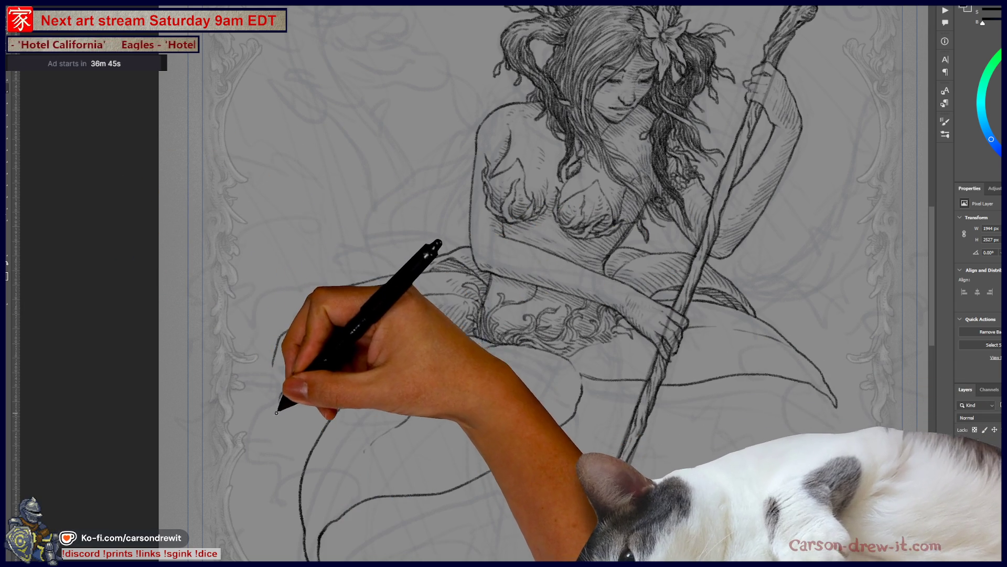
{"action": "left_click_drag", "start_coordinate": [270, 412], "coordinate": [264, 427]}
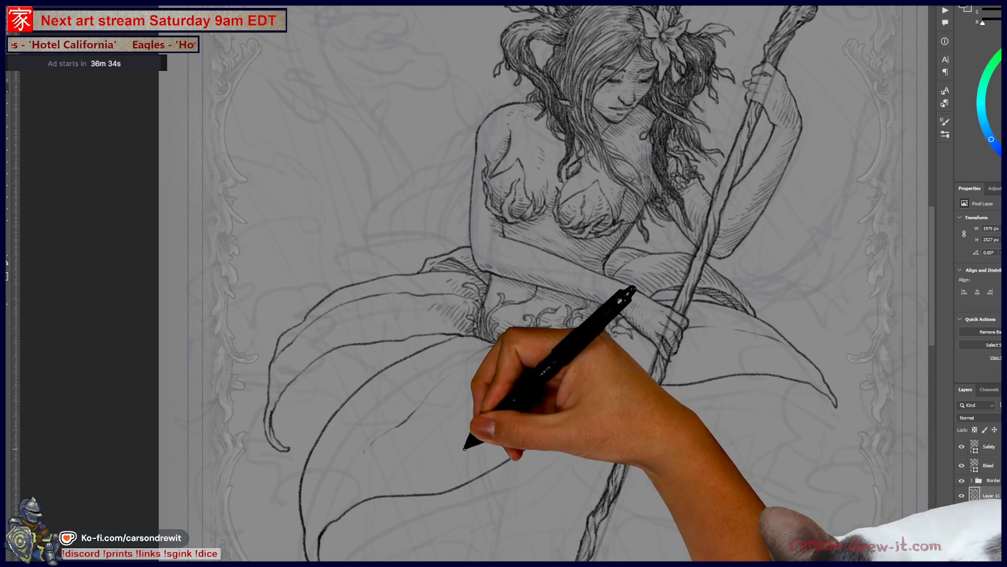
Extend the tail-tip fin outlines downward on the right side of the drawing.
{"action": "scroll", "coordinate": [306, 259], "scroll_direction": "down", "scroll_amount": 2}
{"action": "scroll", "coordinate": [382, 377], "scroll_direction": "right", "scroll_amount": 3}
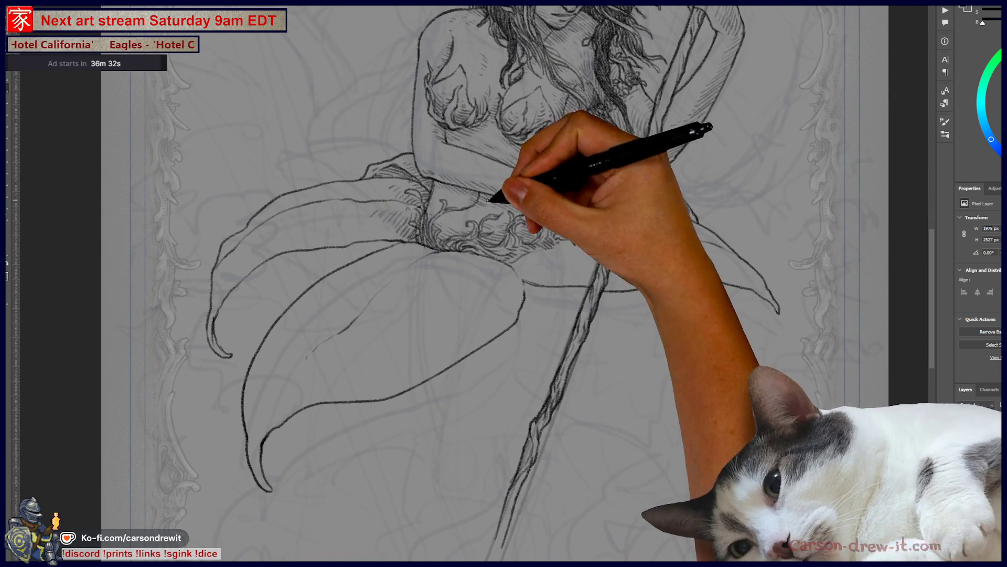
{"action": "scroll", "coordinate": [559, 391], "scroll_direction": "up", "scroll_amount": 1}
{"action": "scroll", "coordinate": [560, 391], "scroll_direction": "right", "scroll_amount": 1}
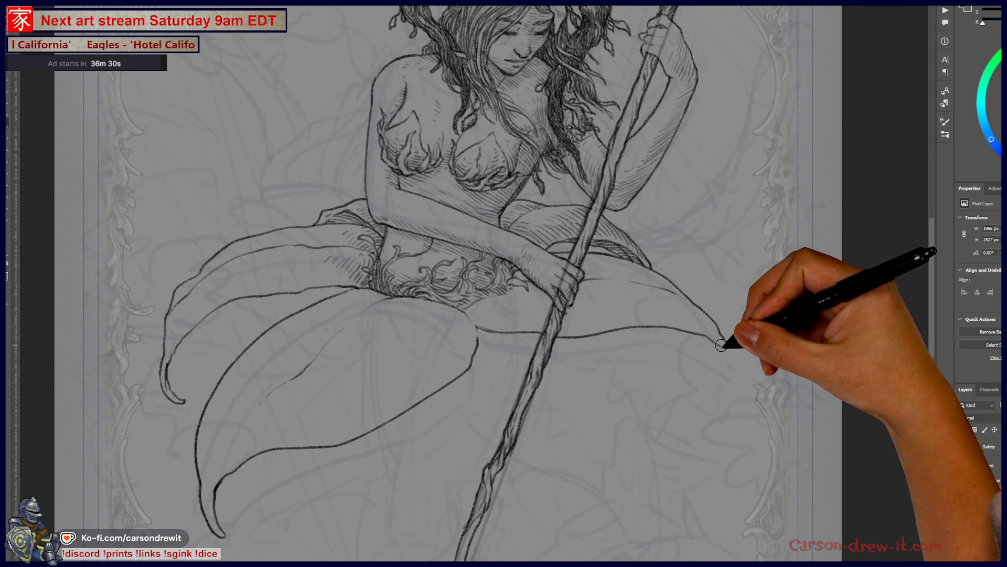
{"action": "mouse_move", "coordinate": [719, 340]}
{"action": "left_mouse_down"}
{"action": "mouse_move", "coordinate": [733, 369]}
{"action": "mouse_move", "coordinate": [726, 354]}
{"action": "mouse_move", "coordinate": [720, 383]}
{"action": "left_mouse_up"}
{"action": "left_click_drag", "start_coordinate": [603, 462], "coordinate": [702, 465]}
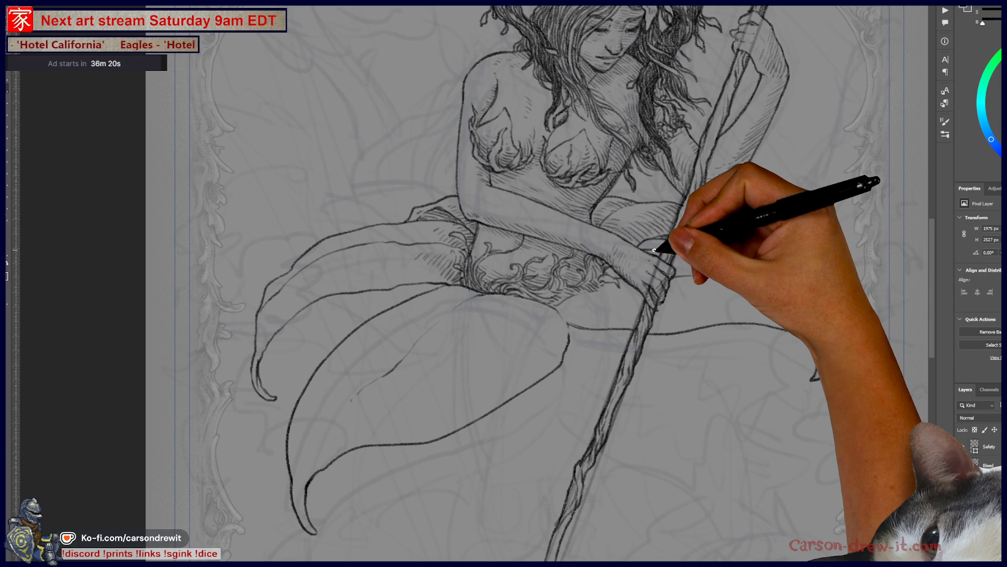
{"action": "mouse_move", "coordinate": [522, 251]}
{"action": "left_mouse_down"}
{"action": "mouse_move", "coordinate": [477, 412]}
{"action": "mouse_move", "coordinate": [488, 427]}
{"action": "mouse_move", "coordinate": [482, 297]}
{"action": "left_mouse_up"}
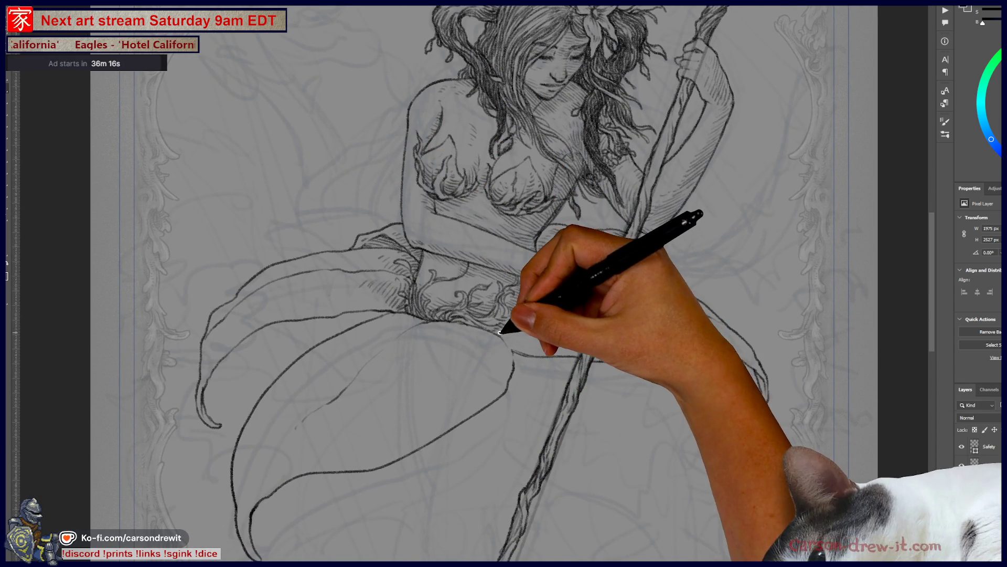
{"action": "mouse_move", "coordinate": [558, 292]}
{"action": "left_mouse_down"}
{"action": "mouse_move", "coordinate": [512, 359]}
{"action": "mouse_move", "coordinate": [475, 367]}
{"action": "left_mouse_up"}
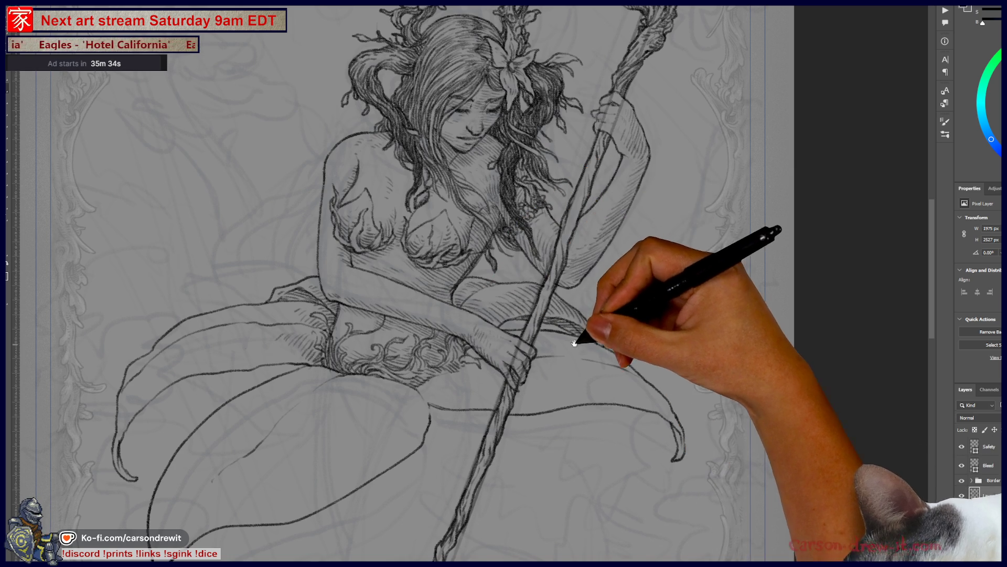
Redraw the lower-body skirt strokes and add a second curve lengthening the right fin's tip.
{"action": "left_click_drag", "start_coordinate": [581, 342], "coordinate": [657, 252]}
{"action": "left_click_drag", "start_coordinate": [562, 288], "coordinate": [510, 329]}
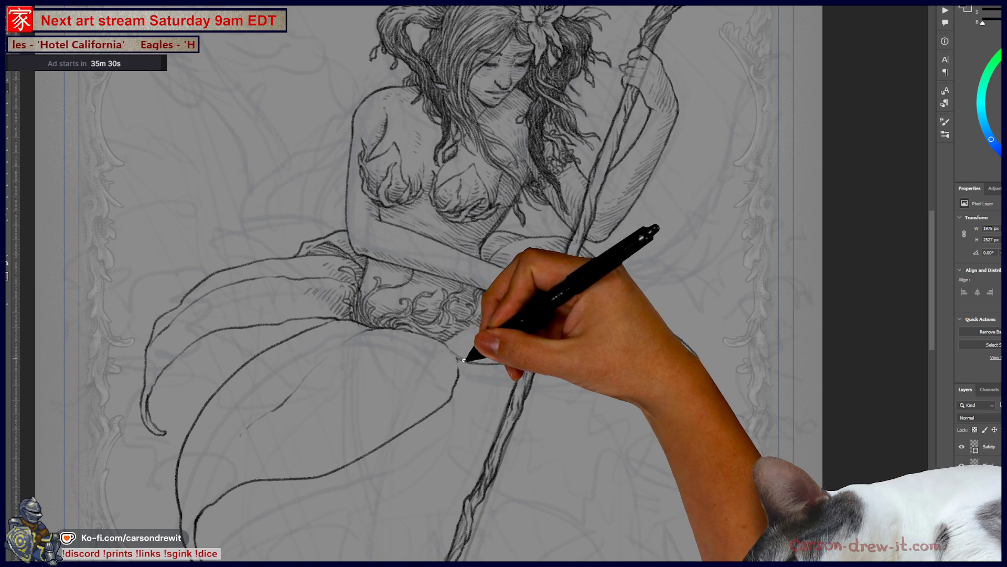
{"action": "mouse_move", "coordinate": [475, 362]}
{"action": "left_mouse_down"}
{"action": "mouse_move", "coordinate": [522, 364]}
{"action": "mouse_move", "coordinate": [657, 408]}
{"action": "mouse_move", "coordinate": [697, 441]}
{"action": "left_mouse_up"}
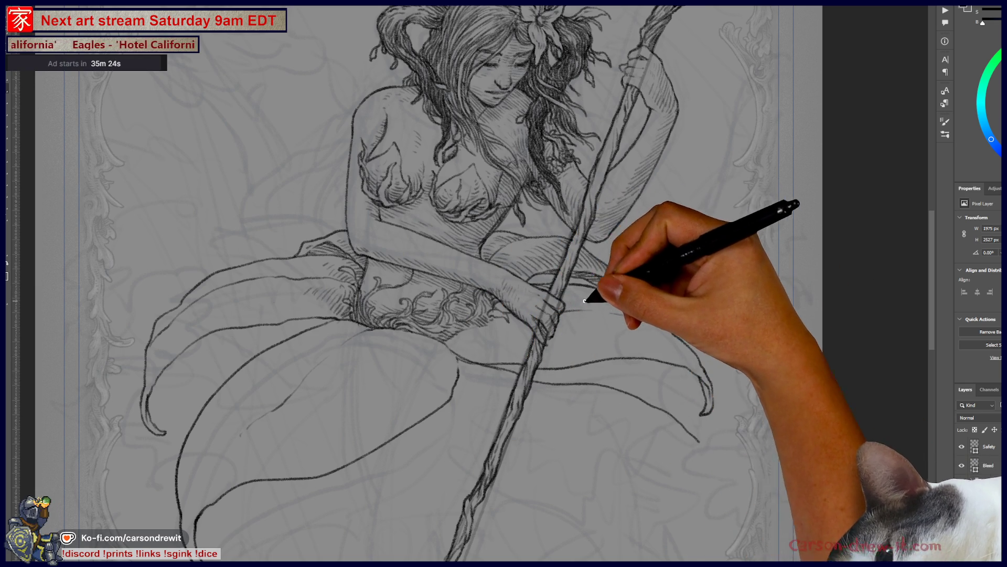
{"action": "left_click_drag", "start_coordinate": [589, 288], "coordinate": [672, 356]}
{"action": "left_click_drag", "start_coordinate": [715, 412], "coordinate": [724, 427]}
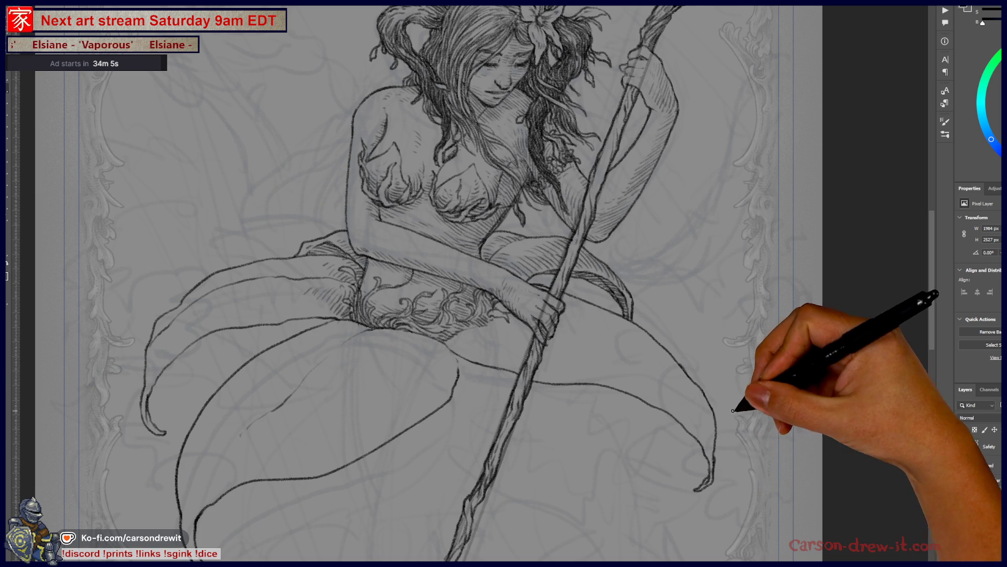
Draw a faint stroke across the tail and hatch short shading along its upper edge.
{"action": "mouse_move", "coordinate": [640, 369]}
{"action": "left_mouse_down"}
{"action": "mouse_move", "coordinate": [718, 351]}
{"action": "mouse_move", "coordinate": [750, 393]}
{"action": "left_mouse_up"}
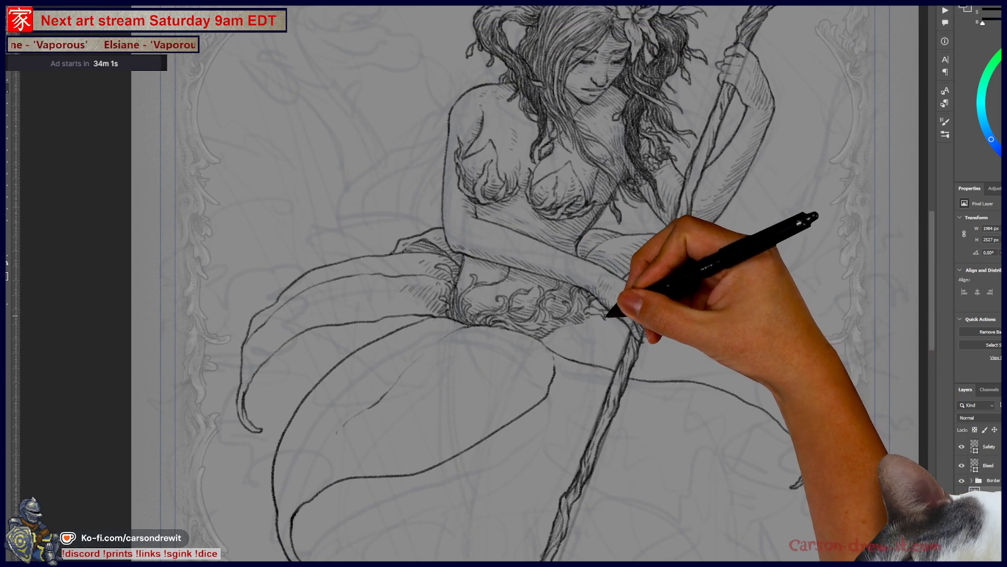
{"action": "left_click_drag", "start_coordinate": [653, 326], "coordinate": [743, 359]}
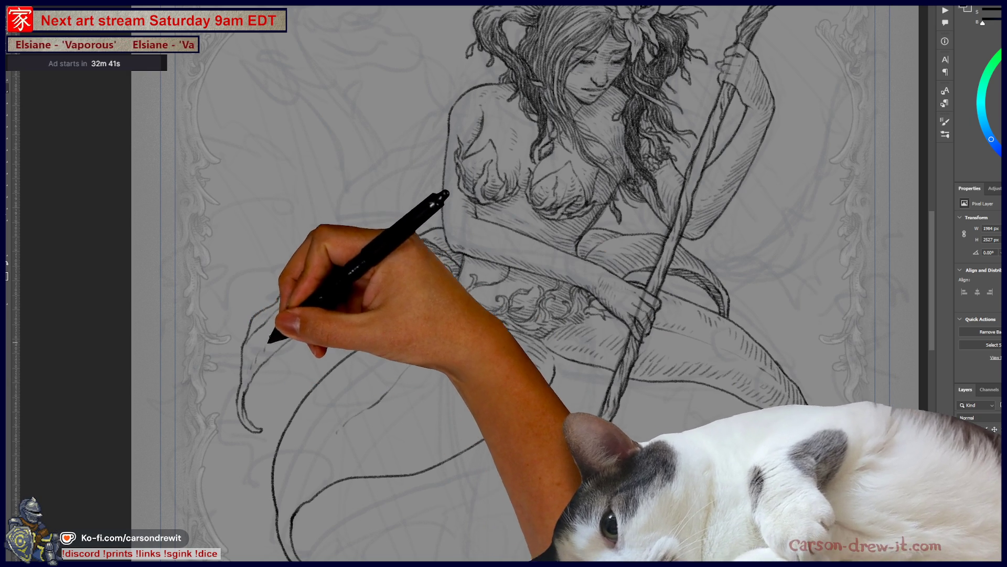
{"action": "mouse_move", "coordinate": [299, 319]}
{"action": "left_mouse_down"}
{"action": "mouse_move", "coordinate": [338, 304]}
{"action": "mouse_move", "coordinate": [371, 308]}
{"action": "mouse_move", "coordinate": [389, 292]}
{"action": "left_mouse_up"}
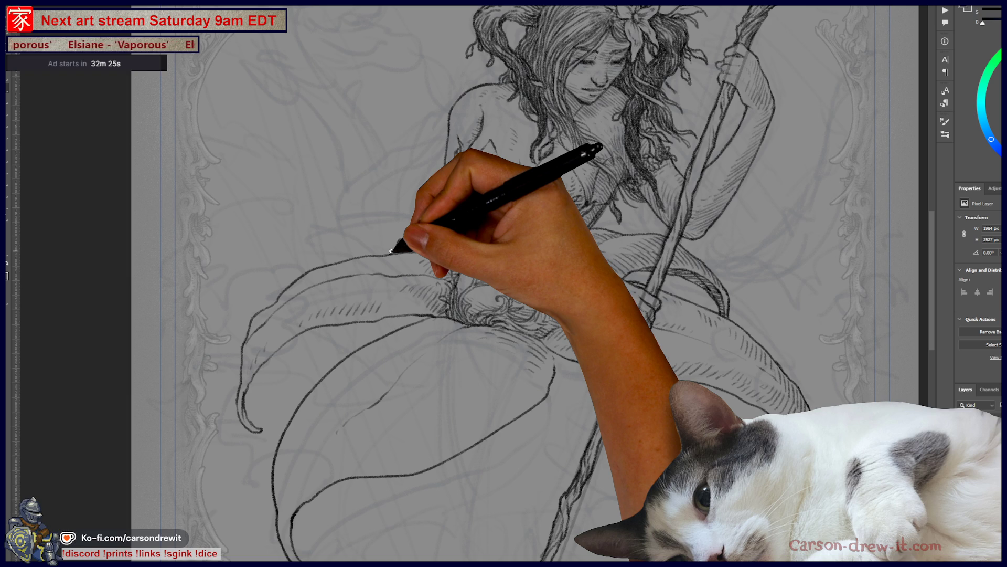
Hatch the leaf below the knee and near the hip, then draw a curving stroke along the tail edge.
{"action": "left_click_drag", "start_coordinate": [386, 304], "coordinate": [434, 299]}
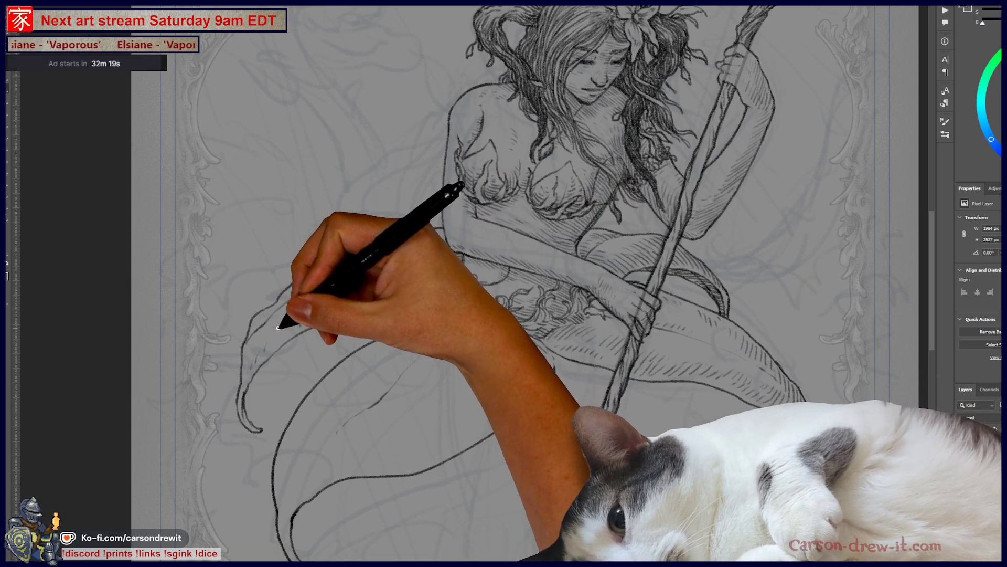
{"action": "left_click_drag", "start_coordinate": [371, 259], "coordinate": [401, 268]}
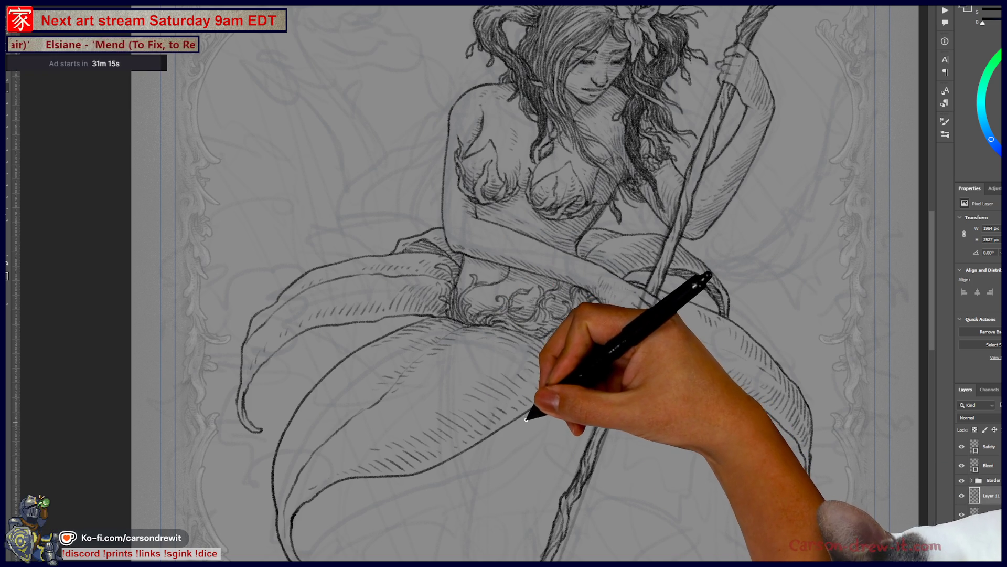
{"action": "mouse_move", "coordinate": [523, 418]}
{"action": "left_mouse_down"}
{"action": "mouse_move", "coordinate": [558, 427]}
{"action": "mouse_move", "coordinate": [576, 459]}
{"action": "mouse_move", "coordinate": [716, 540]}
{"action": "mouse_move", "coordinate": [697, 416]}
{"action": "mouse_move", "coordinate": [675, 389]}
{"action": "left_mouse_up"}
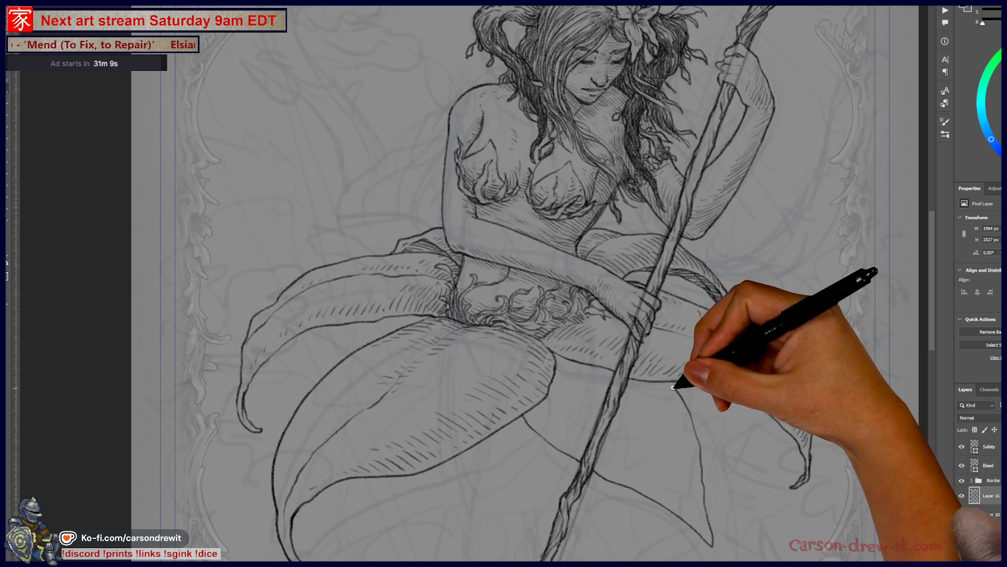
Outline the lower fin down from the tail and dab a first small oval spot on it.
{"action": "key", "text": "ctrl"}
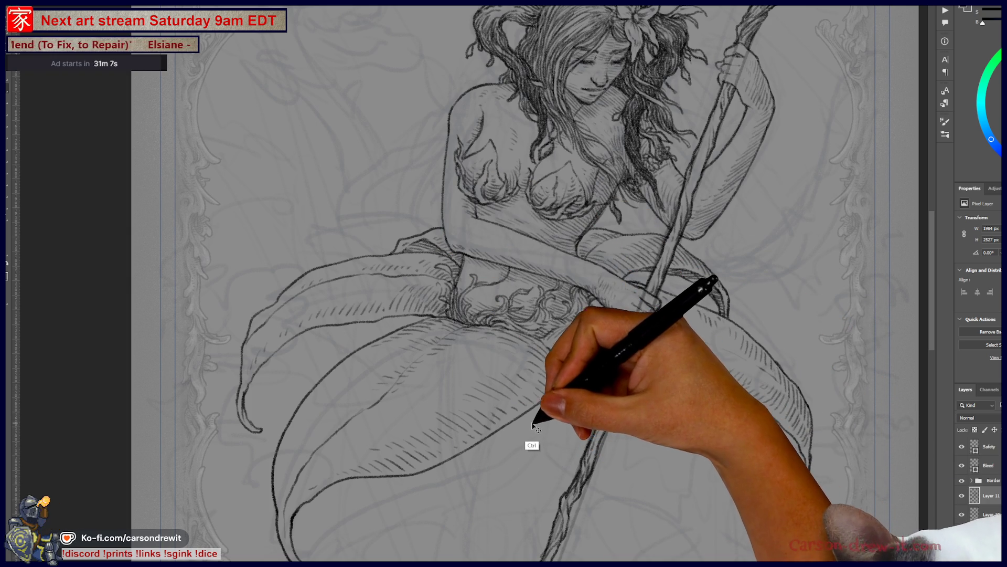
{"action": "left_click_drag", "start_coordinate": [523, 419], "coordinate": [588, 481]}
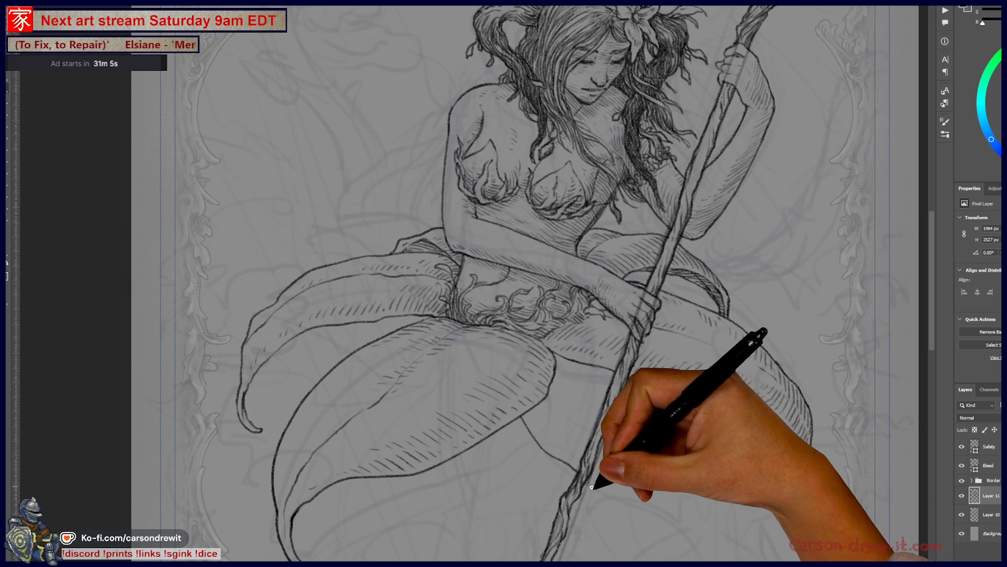
{"action": "mouse_move", "coordinate": [682, 555]}
{"action": "left_mouse_down"}
{"action": "mouse_move", "coordinate": [697, 481]}
{"action": "mouse_move", "coordinate": [686, 411]}
{"action": "mouse_move", "coordinate": [669, 382]}
{"action": "left_mouse_up"}
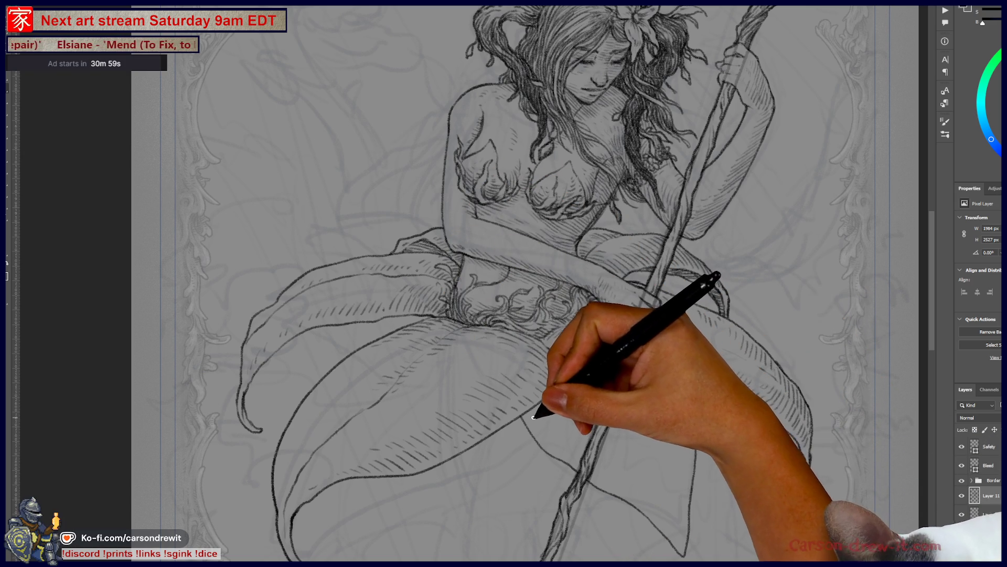
{"action": "left_click_drag", "start_coordinate": [560, 443], "coordinate": [558, 432]}
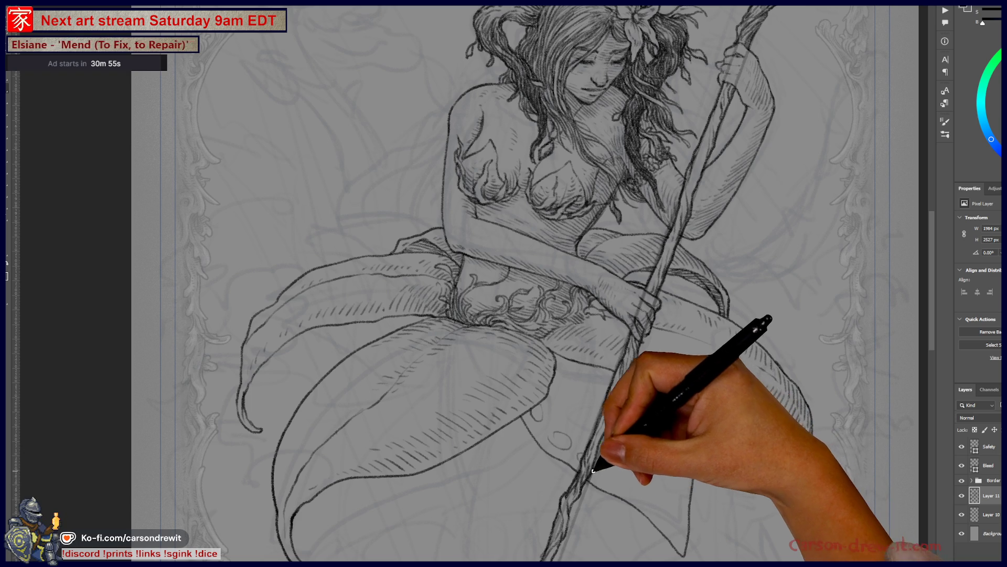
Add more oval spots up the lower fin and a small stroke on the tail fin.
{"action": "left_click_drag", "start_coordinate": [622, 479], "coordinate": [618, 474]}
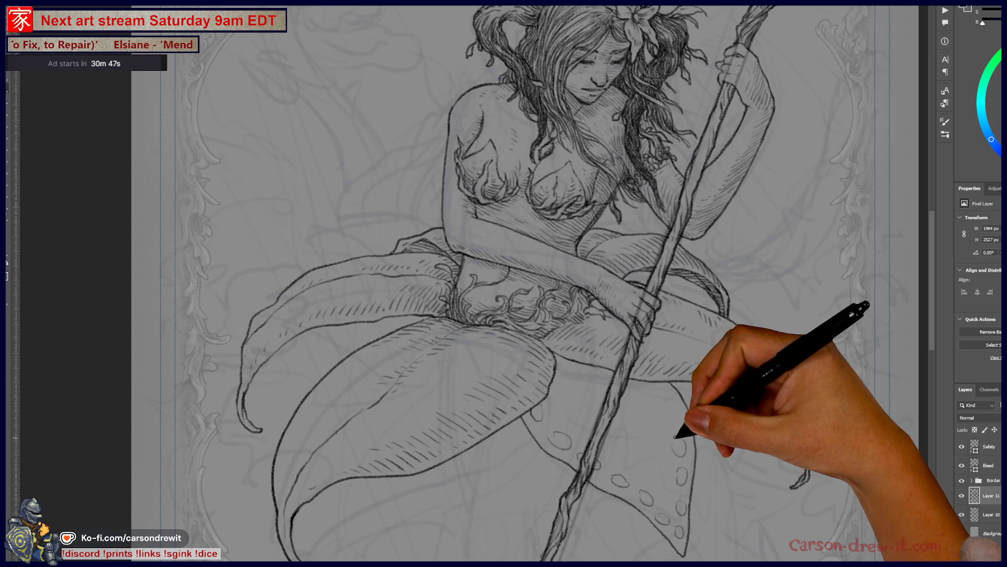
{"action": "left_click_drag", "start_coordinate": [670, 412], "coordinate": [651, 390]}
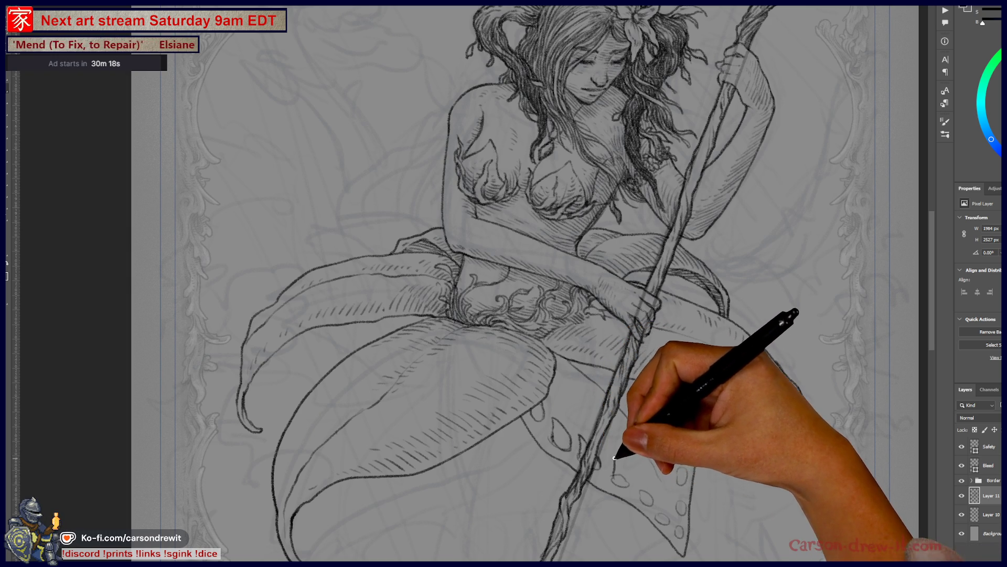
{"action": "left_click_drag", "start_coordinate": [615, 461], "coordinate": [623, 472]}
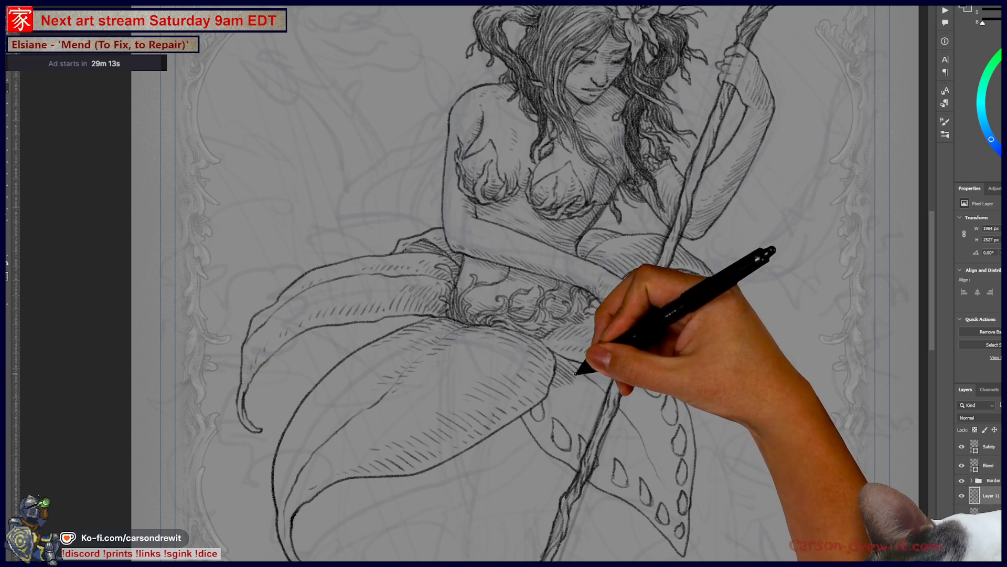
{"action": "key", "text": "ctrl"}
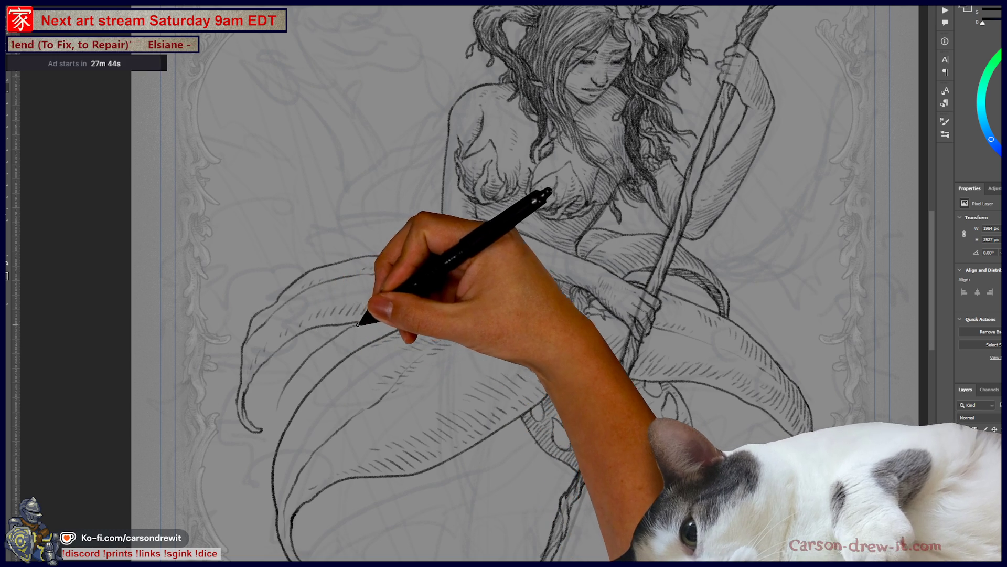
Hold Ctrl to temporarily move the layer content while reworking the tail.
{"action": "key", "text": "ctrl"}
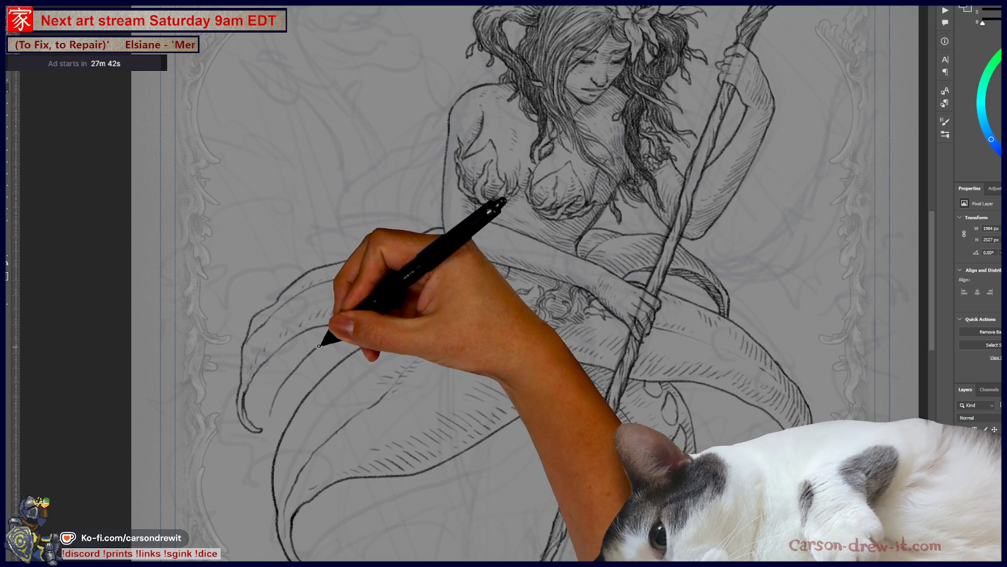
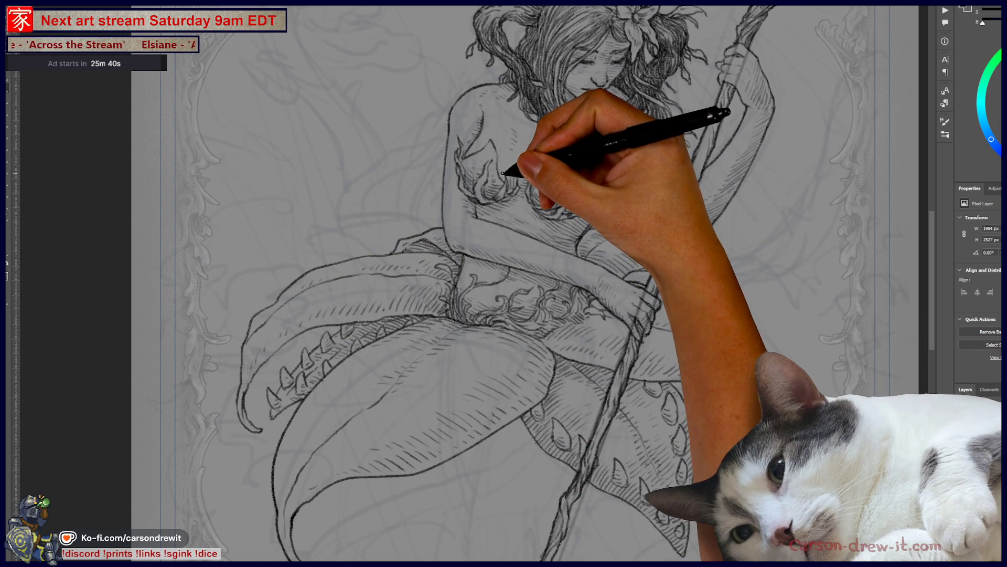
Zoom onto the leaf skirt and sketch a hanging leaf outline just left of the staff.
{"action": "key", "text": "ctrl+minus"}
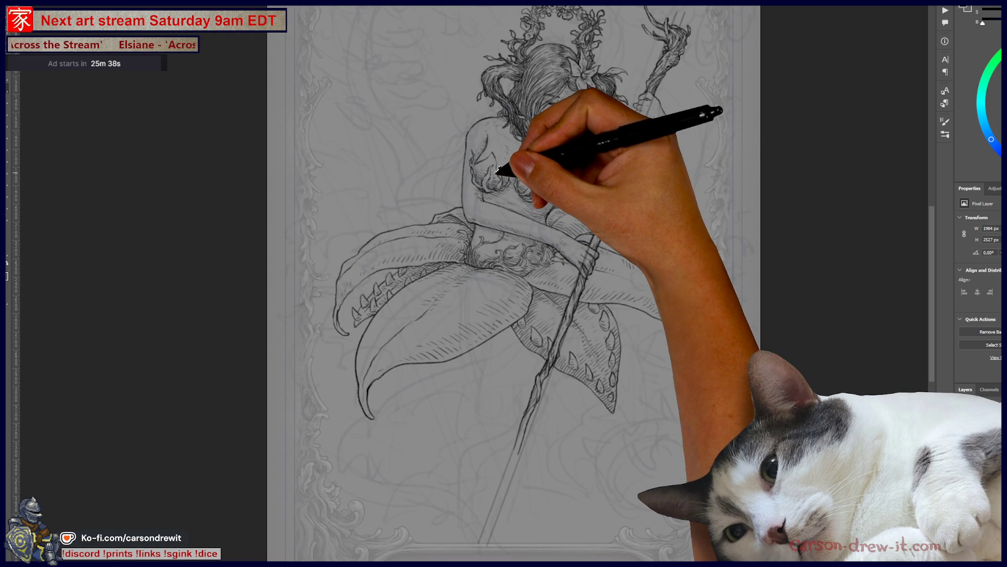
{"action": "mouse_move", "coordinate": [558, 193]}
{"action": "left_mouse_down"}
{"action": "mouse_move", "coordinate": [575, 239]}
{"action": "mouse_move", "coordinate": [620, 257]}
{"action": "left_mouse_up"}
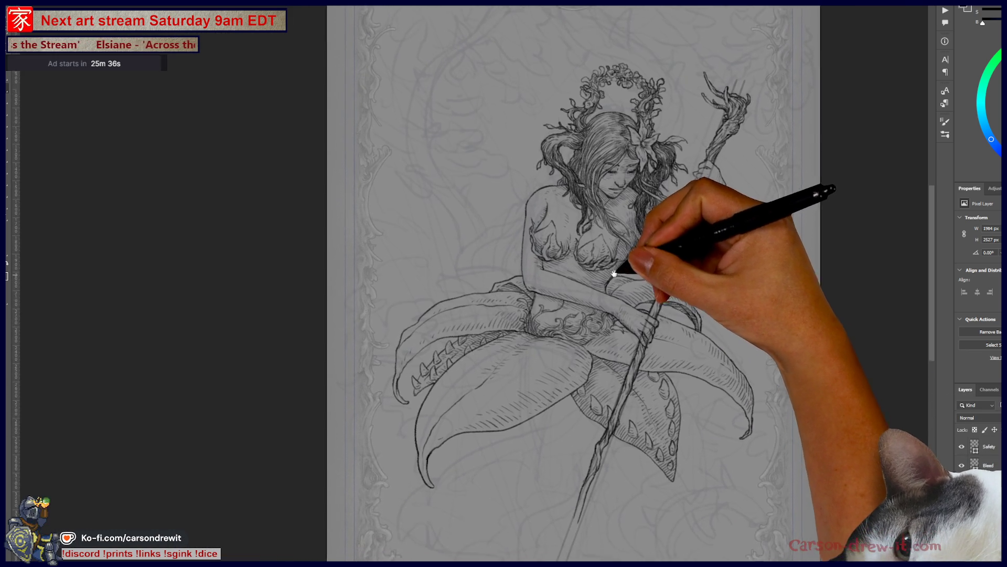
{"action": "key", "text": "ctrl+plus"}
{"action": "mouse_move", "coordinate": [589, 337]}
{"action": "left_mouse_down"}
{"action": "mouse_move", "coordinate": [581, 254]}
{"action": "mouse_move", "coordinate": [580, 285]}
{"action": "left_mouse_up"}
{"action": "scroll", "coordinate": [568, 292], "scroll_direction": "up", "scroll_amount": 1}
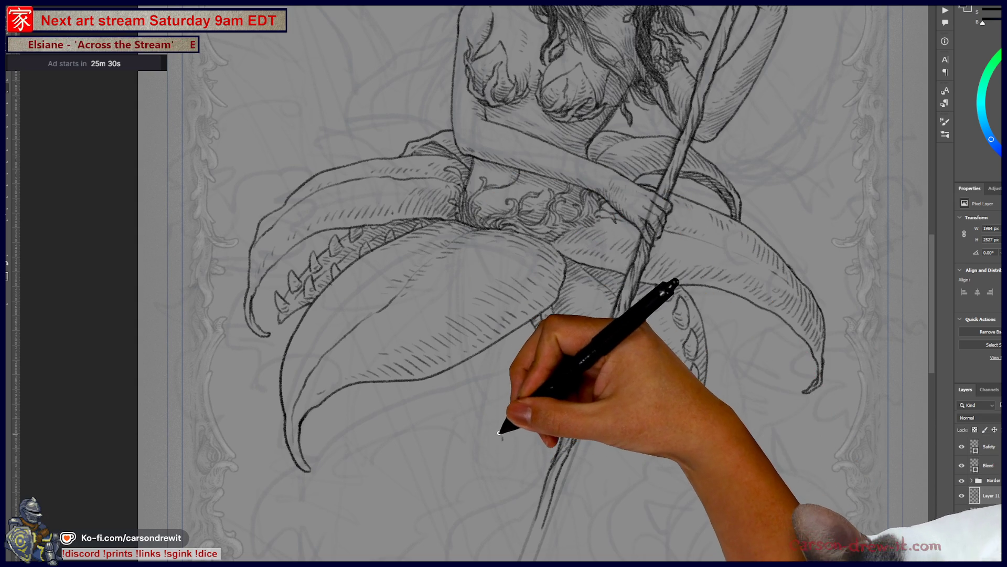
{"action": "left_click_drag", "start_coordinate": [504, 431], "coordinate": [527, 376]}
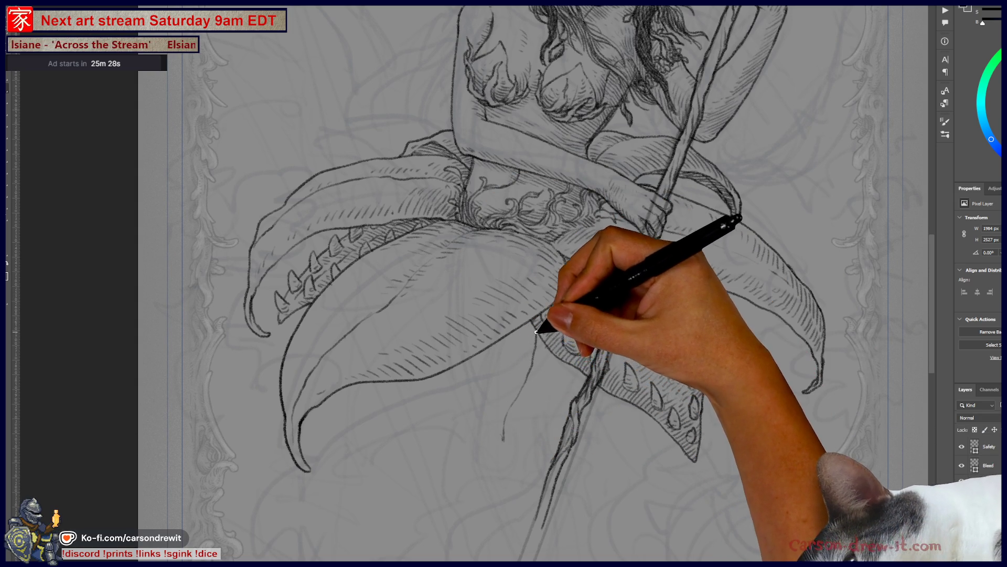
{"action": "left_click_drag", "start_coordinate": [508, 492], "coordinate": [479, 404]}
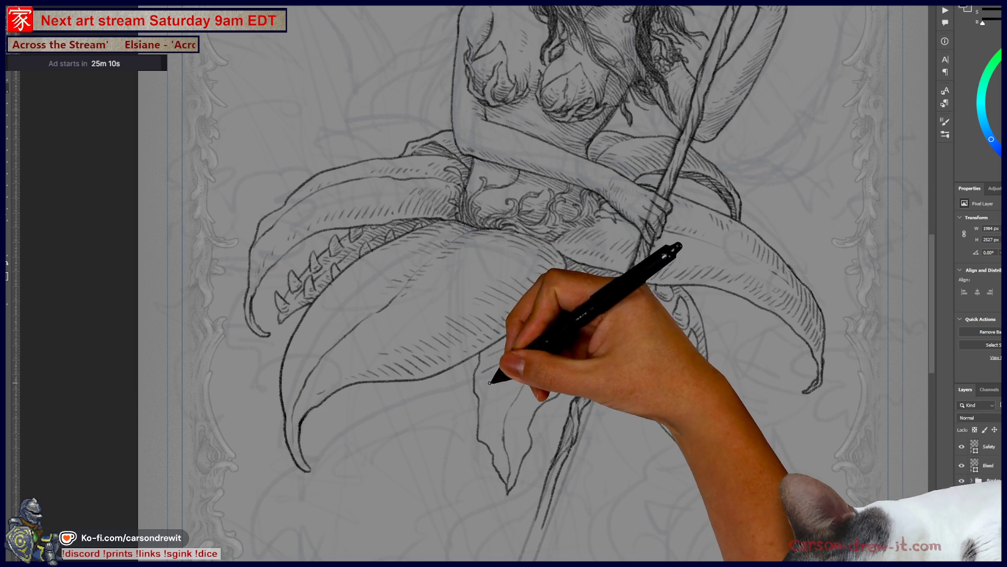
Hatch the hanging leaf under the skirt and bring the fairy's face back into view.
{"action": "left_click_drag", "start_coordinate": [492, 347], "coordinate": [525, 348]}
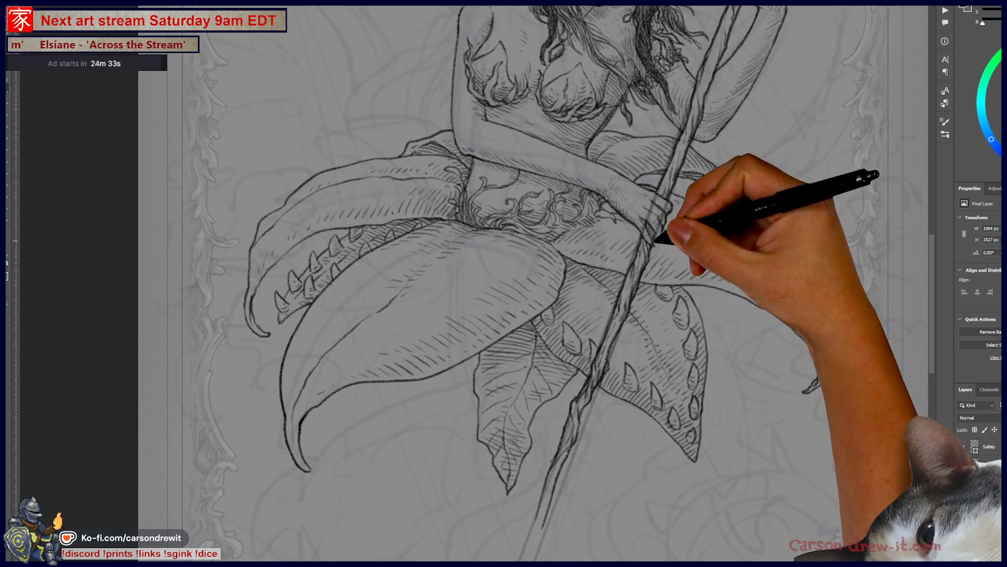
{"action": "mouse_move", "coordinate": [669, 206]}
{"action": "left_mouse_down"}
{"action": "mouse_move", "coordinate": [663, 293]}
{"action": "mouse_move", "coordinate": [640, 298]}
{"action": "left_mouse_up"}
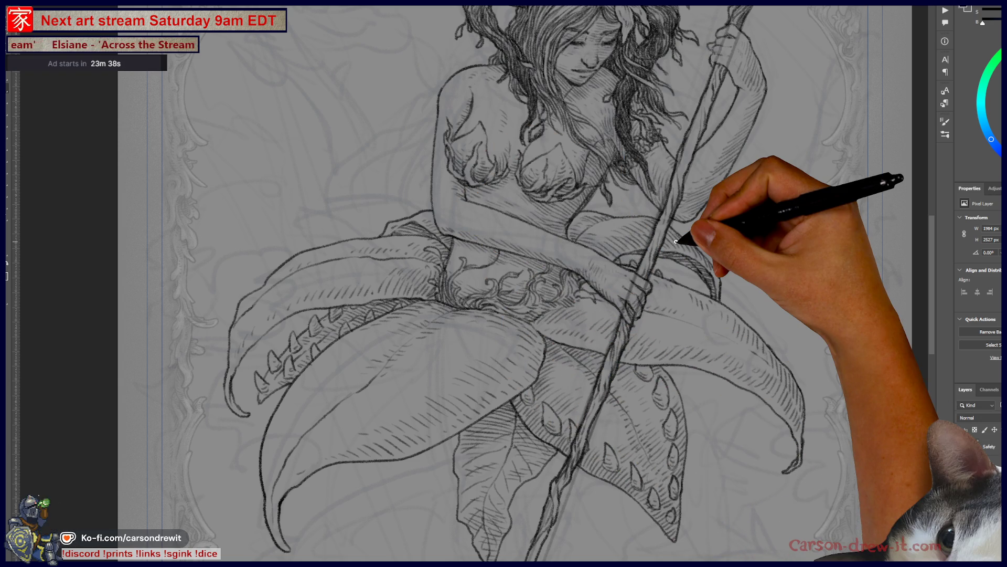
{"action": "key", "text": "ctrl+minus"}
{"action": "key", "text": "ctrl+minus"}
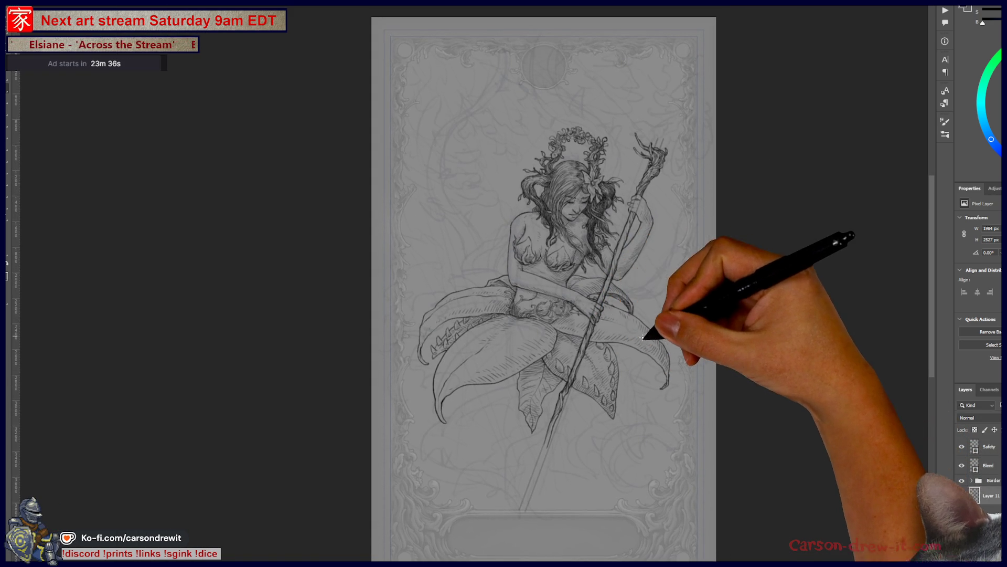
{"action": "key", "text": "ctrl+plus"}
{"action": "key", "text": "ctrl+plus"}
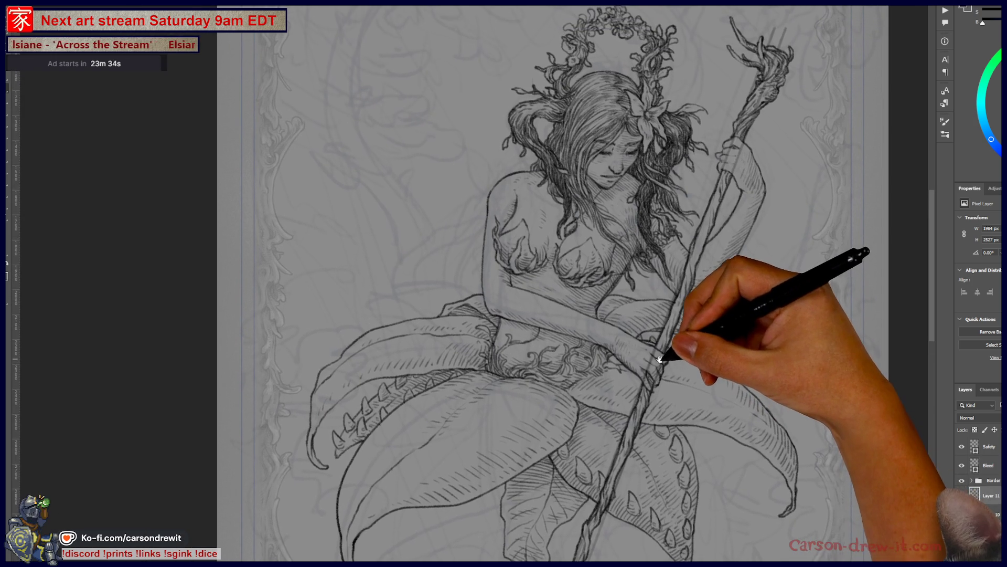
{"action": "mouse_move", "coordinate": [653, 269]}
{"action": "left_mouse_down"}
{"action": "mouse_move", "coordinate": [650, 320]}
{"action": "mouse_move", "coordinate": [701, 227]}
{"action": "mouse_move", "coordinate": [715, 264]}
{"action": "mouse_move", "coordinate": [658, 349]}
{"action": "mouse_move", "coordinate": [715, 275]}
{"action": "mouse_move", "coordinate": [686, 329]}
{"action": "mouse_move", "coordinate": [607, 337]}
{"action": "mouse_move", "coordinate": [566, 357]}
{"action": "left_mouse_up"}
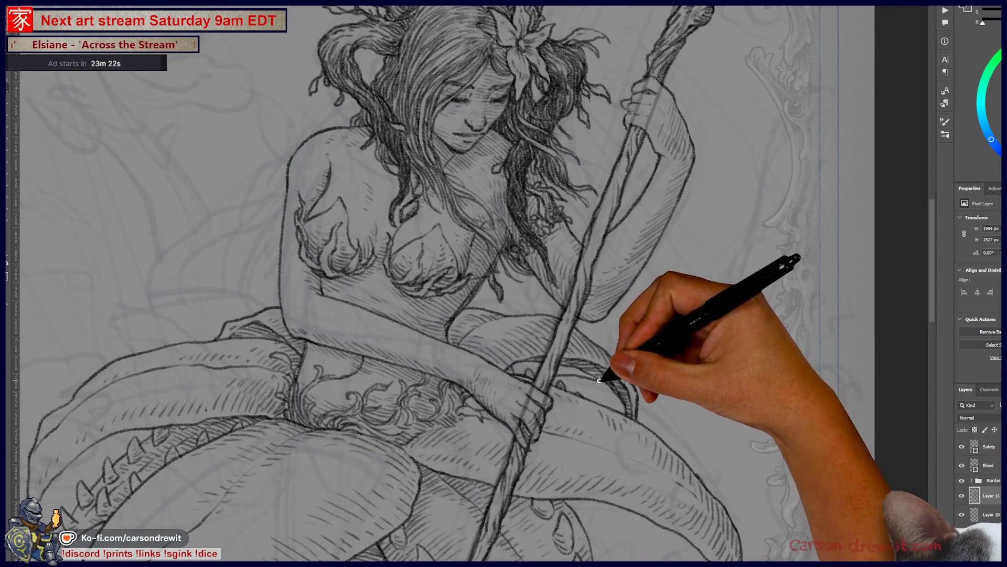
{"action": "left_click_drag", "start_coordinate": [727, 320], "coordinate": [824, 212]}
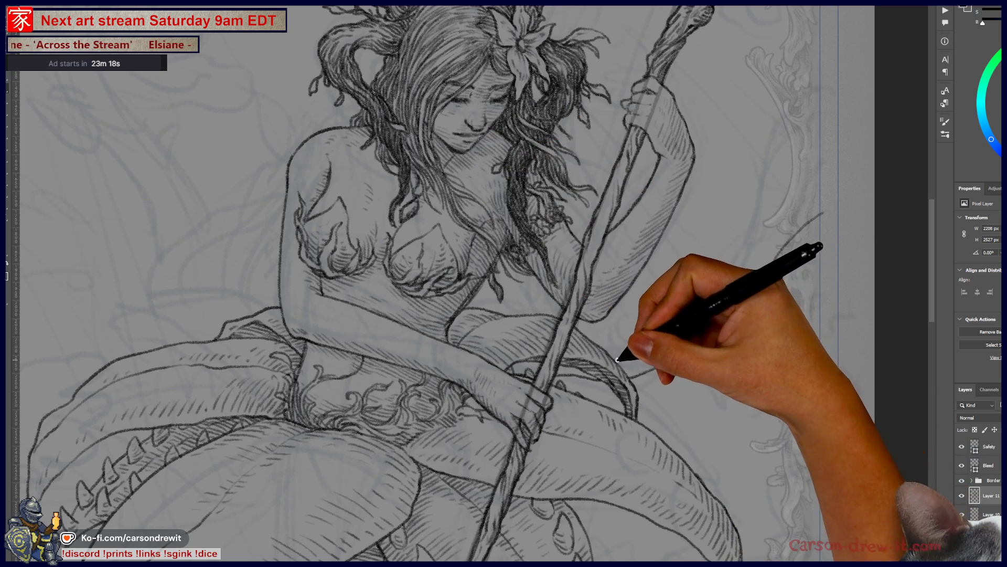
{"action": "left_click_drag", "start_coordinate": [645, 350], "coordinate": [837, 188]}
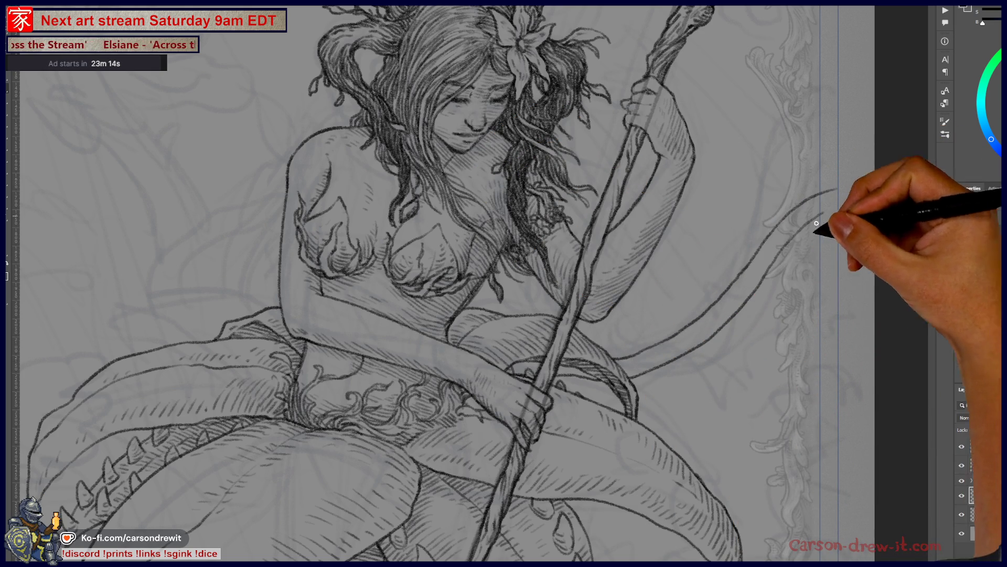
{"action": "scroll", "coordinate": [778, 411], "scroll_direction": "up", "scroll_amount": 2}
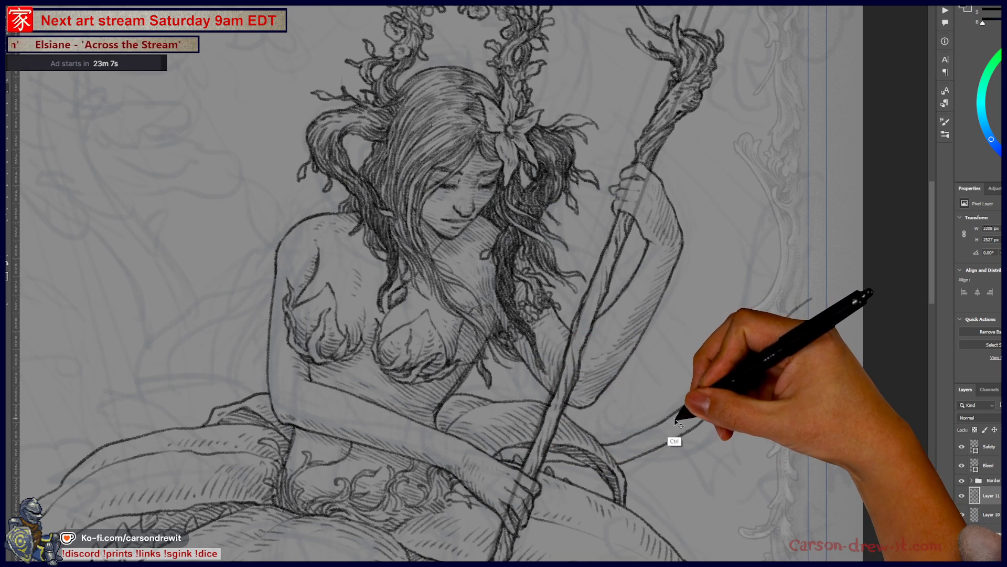
{"action": "left_click_drag", "start_coordinate": [652, 484], "coordinate": [772, 389]}
{"action": "key", "text": "ctrl+0"}
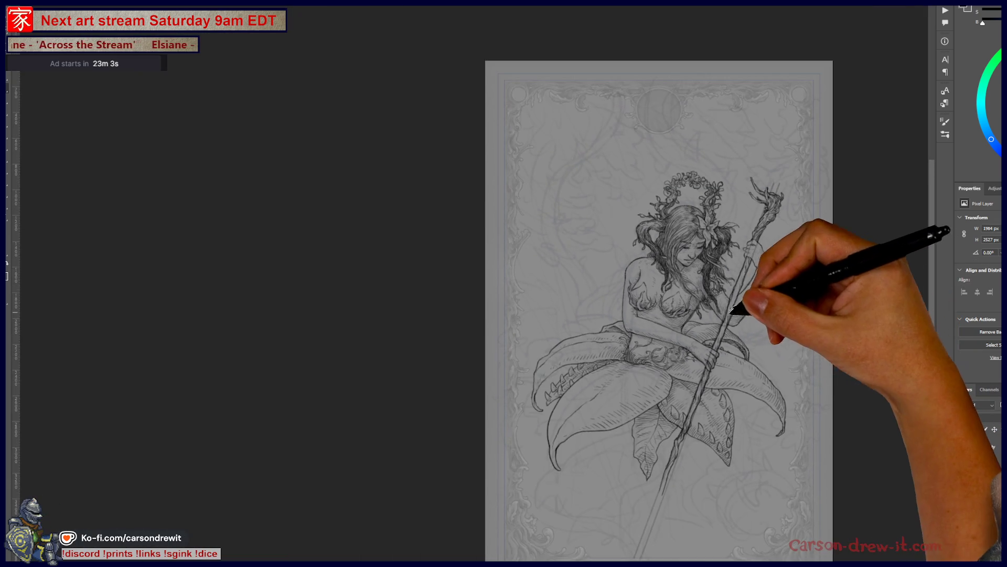
{"action": "key", "text": "ctrl+plus"}
{"action": "key", "text": "ctrl+plus"}
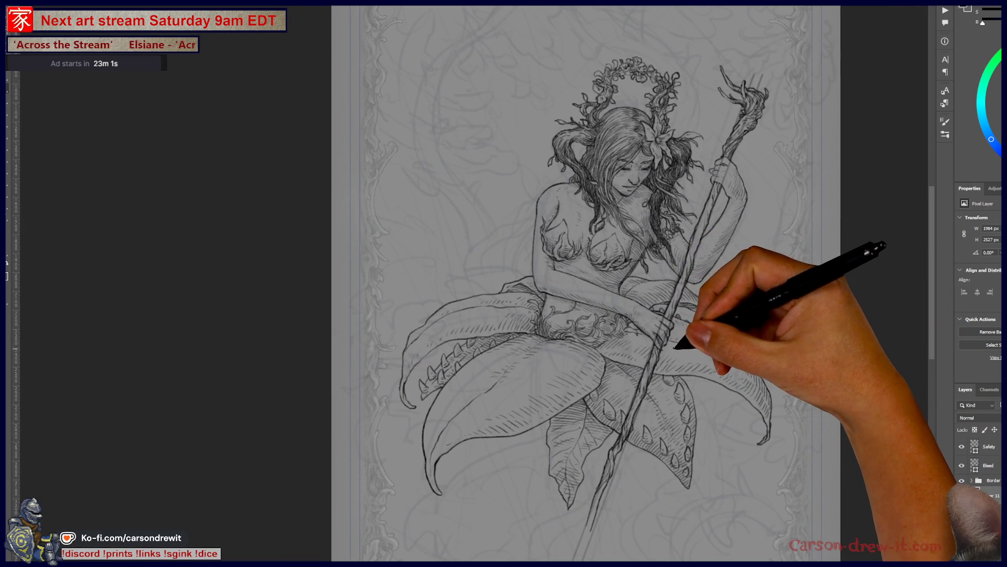
{"action": "key", "text": "ctrl+plus"}
{"action": "key", "text": "ctrl+plus"}
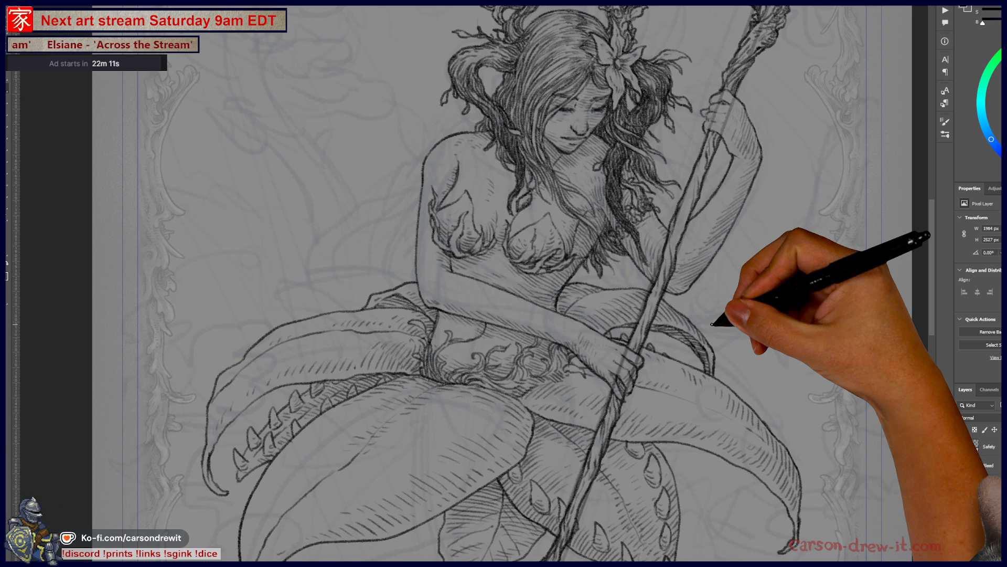
{"action": "scroll", "coordinate": [712, 325], "scroll_direction": "up", "scroll_amount": 3}
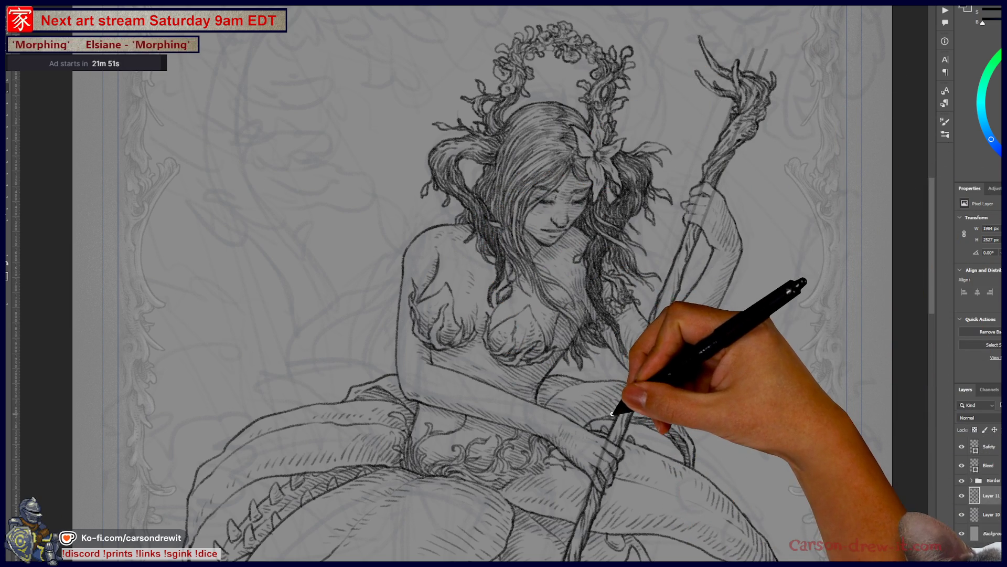
{"action": "left_click_drag", "start_coordinate": [618, 404], "coordinate": [634, 427]}
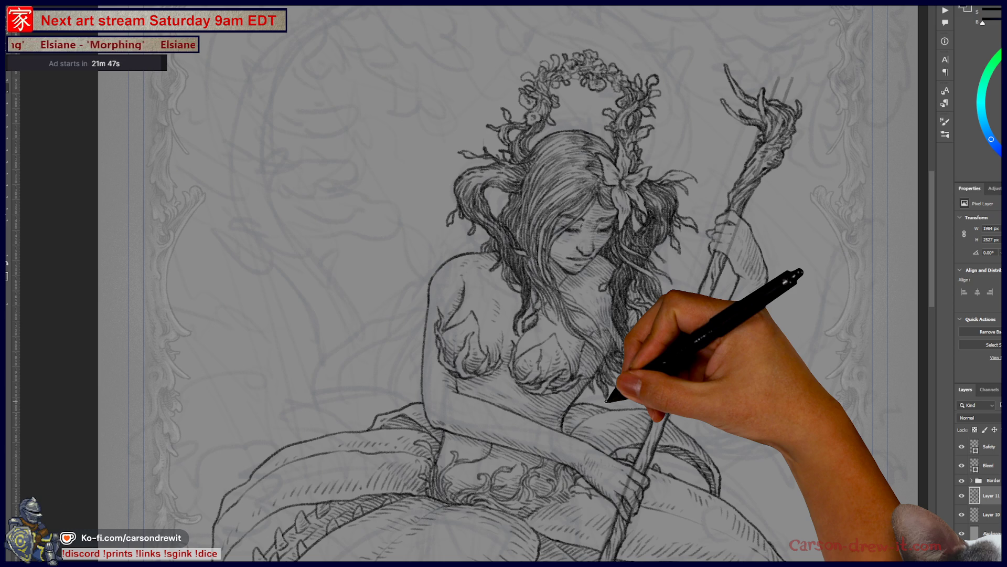
{"action": "mouse_move", "coordinate": [589, 394]}
{"action": "left_mouse_down"}
{"action": "mouse_move", "coordinate": [652, 342]}
{"action": "mouse_move", "coordinate": [640, 360]}
{"action": "mouse_move", "coordinate": [615, 301]}
{"action": "mouse_move", "coordinate": [602, 366]}
{"action": "mouse_move", "coordinate": [619, 421]}
{"action": "mouse_move", "coordinate": [558, 216]}
{"action": "left_mouse_up"}
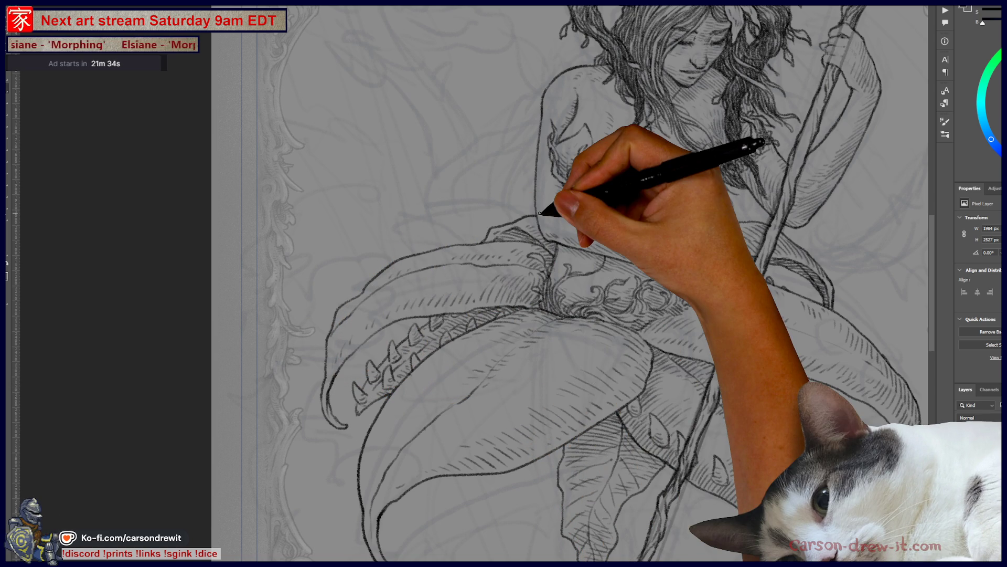
{"action": "mouse_move", "coordinate": [563, 378]}
{"action": "left_mouse_down"}
{"action": "mouse_move", "coordinate": [473, 315]}
{"action": "mouse_move", "coordinate": [472, 270]}
{"action": "left_mouse_up"}
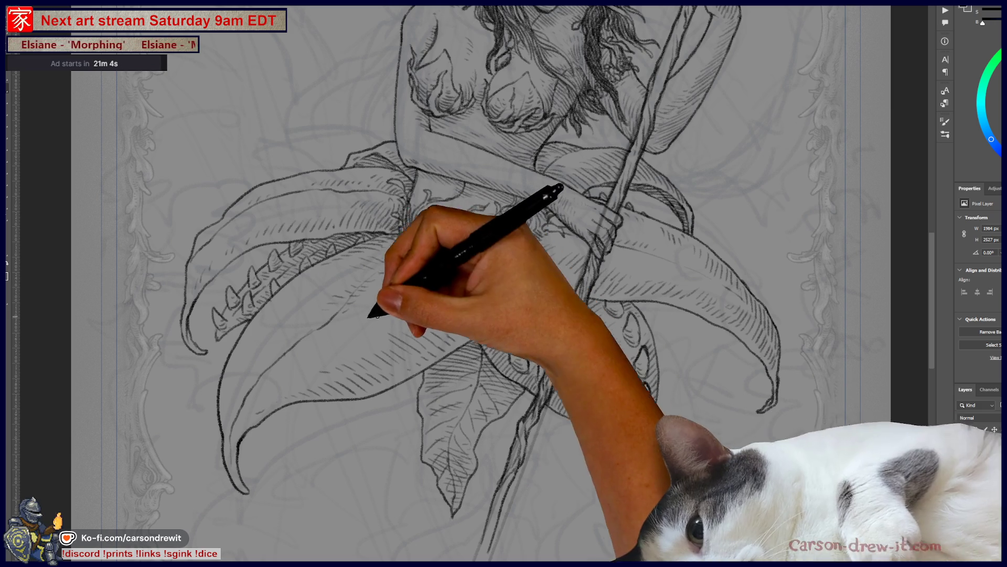
{"action": "left_click_drag", "start_coordinate": [252, 282], "coordinate": [337, 342]}
{"action": "mouse_move", "coordinate": [252, 149]}
{"action": "left_mouse_down"}
{"action": "mouse_move", "coordinate": [394, 337]}
{"action": "mouse_move", "coordinate": [349, 438]}
{"action": "mouse_move", "coordinate": [360, 461]}
{"action": "mouse_move", "coordinate": [352, 443]}
{"action": "mouse_move", "coordinate": [367, 207]}
{"action": "mouse_move", "coordinate": [338, 162]}
{"action": "left_mouse_up"}
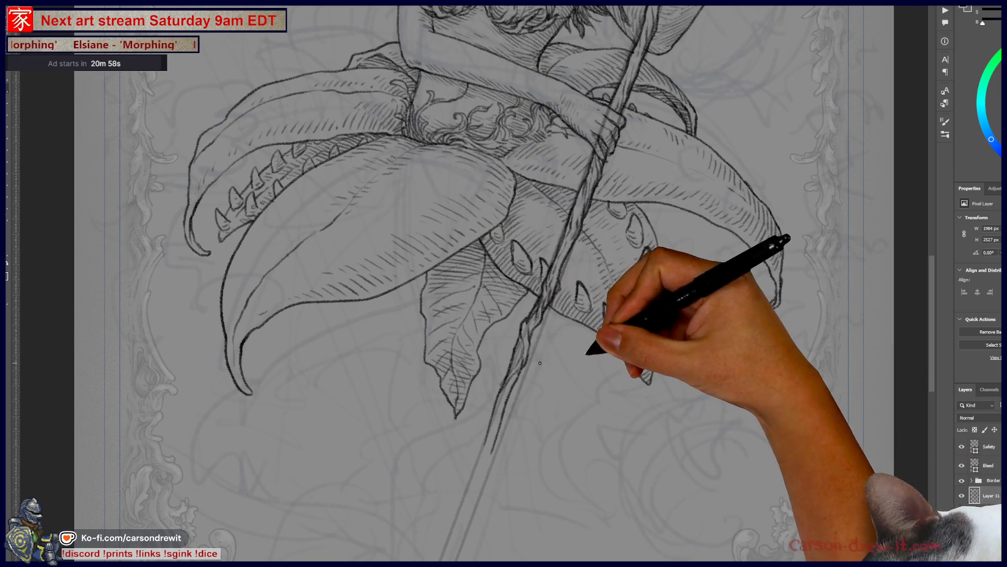
Pan and zoom out on the canvas to frame the whole fairy figure.
{"action": "left_click_drag", "start_coordinate": [596, 349], "coordinate": [590, 393]}
{"action": "left_click_drag", "start_coordinate": [641, 349], "coordinate": [636, 405]}
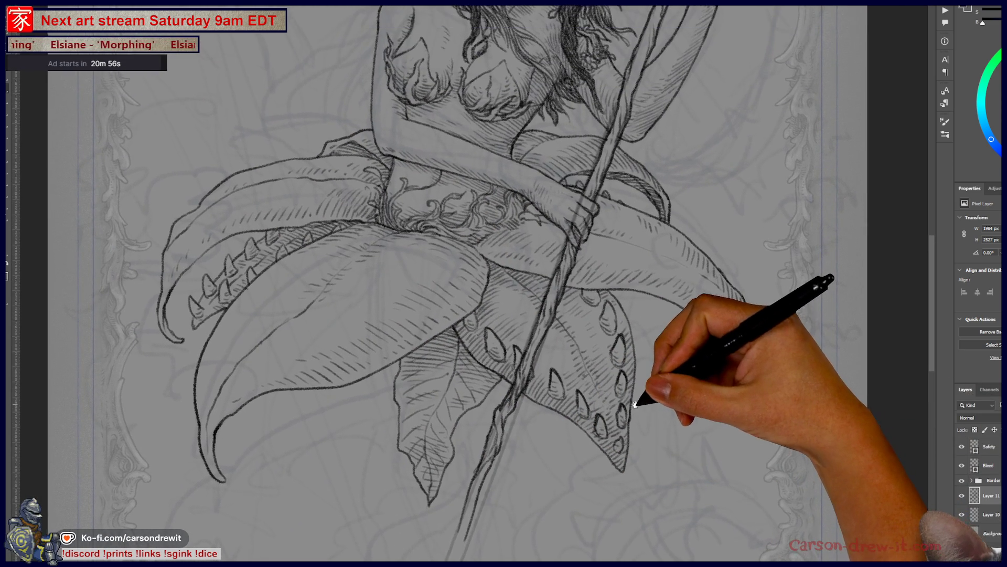
{"action": "key", "text": "ctrl+minus"}
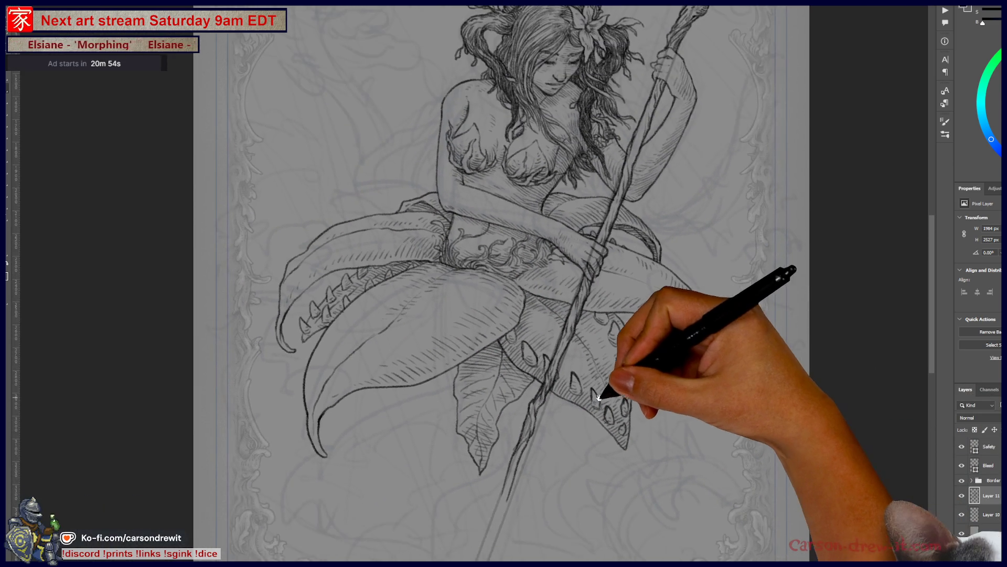
{"action": "left_click_drag", "start_coordinate": [546, 400], "coordinate": [607, 457]}
{"action": "left_click_drag", "start_coordinate": [540, 450], "coordinate": [482, 434]}
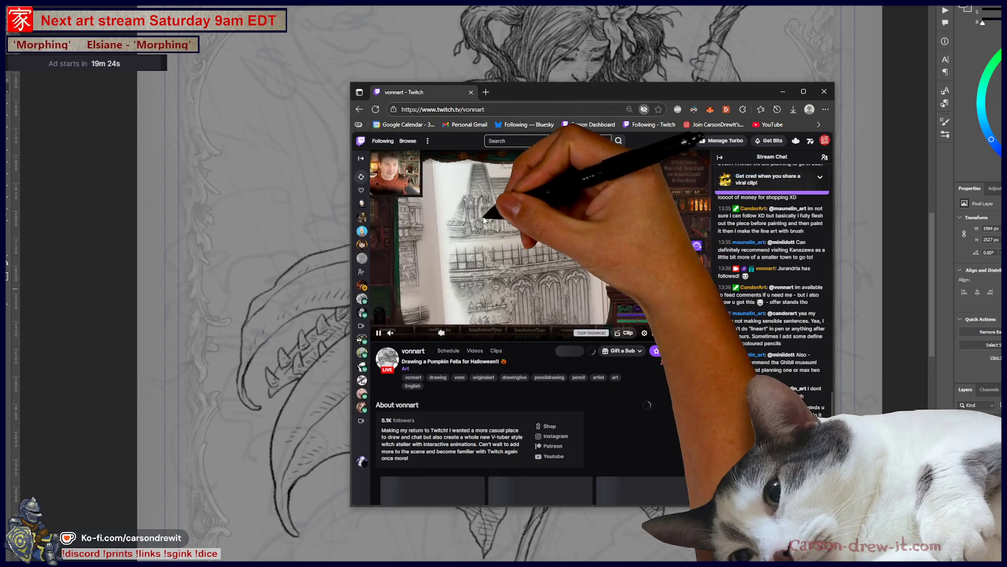
Leave the live player for the channel's home page and browse its About page.
{"action": "scroll", "coordinate": [519, 278], "scroll_direction": "down", "scroll_amount": 4}
{"action": "scroll", "coordinate": [511, 297], "scroll_direction": "up", "scroll_amount": 4}
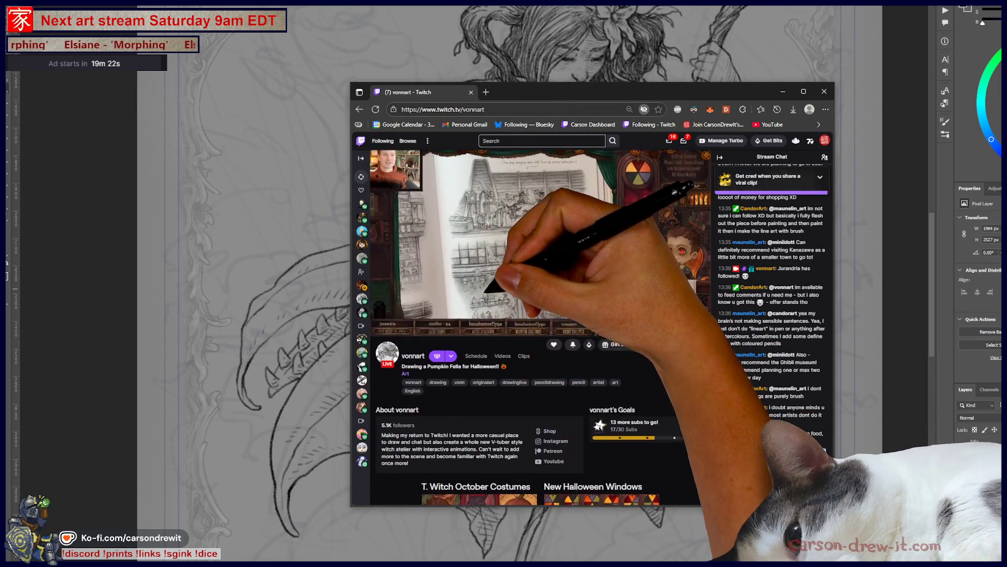
{"action": "left_click", "coordinate": [411, 361]}
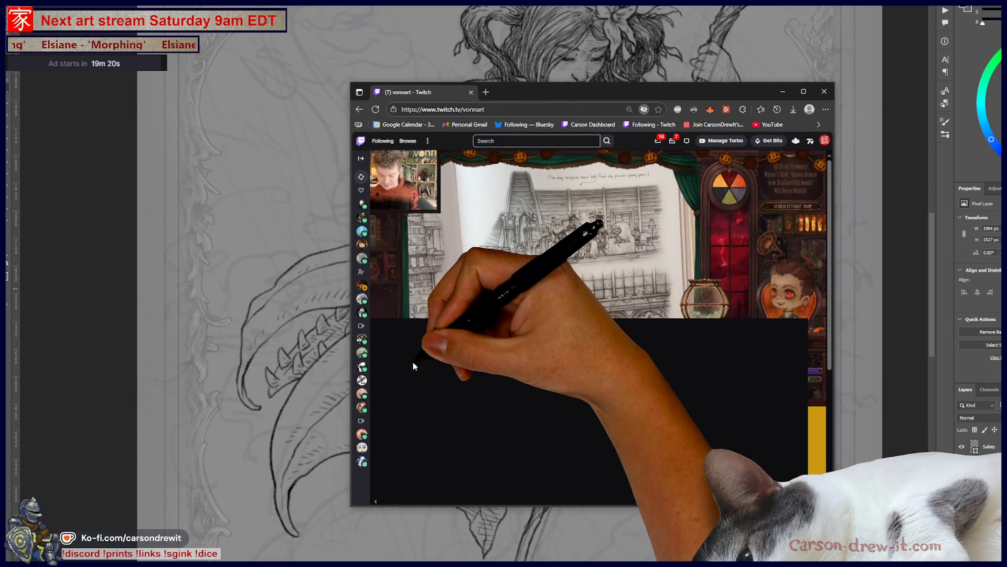
{"action": "scroll", "coordinate": [580, 269], "scroll_direction": "down", "scroll_amount": 1}
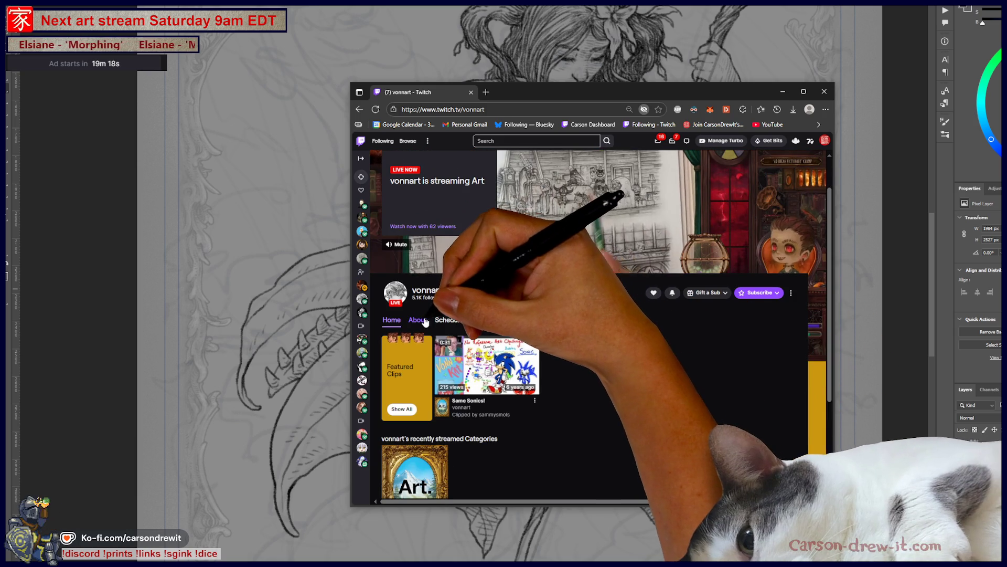
{"action": "left_click", "coordinate": [424, 321]}
{"action": "scroll", "coordinate": [483, 261], "scroll_direction": "down", "scroll_amount": 3}
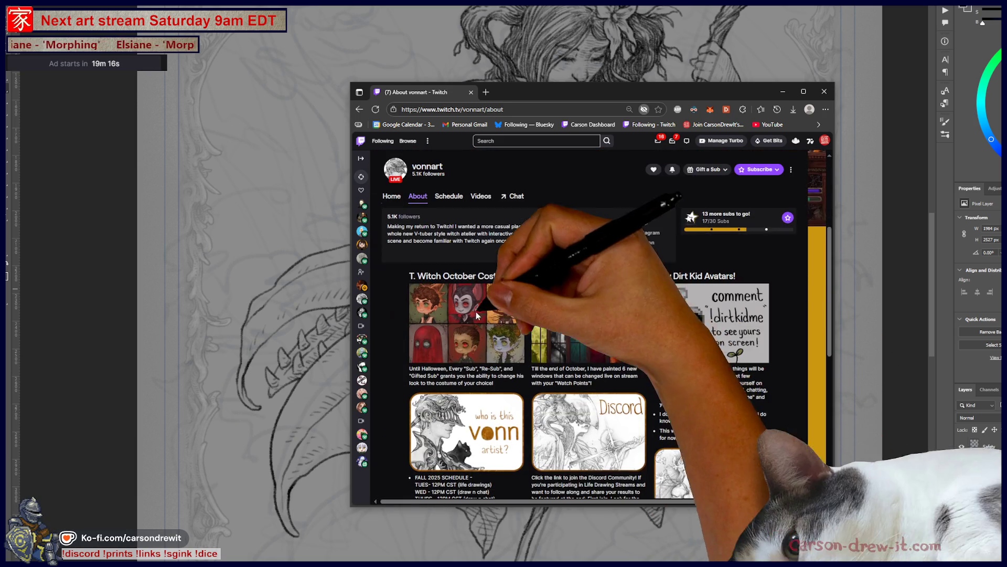
{"action": "scroll", "coordinate": [483, 261], "scroll_direction": "up", "scroll_amount": 1}
From the Videos tab's recent broadcasts, play 'Pumpkin Carving with Josh!' from about 1:35.
{"action": "left_click", "coordinate": [481, 228]}
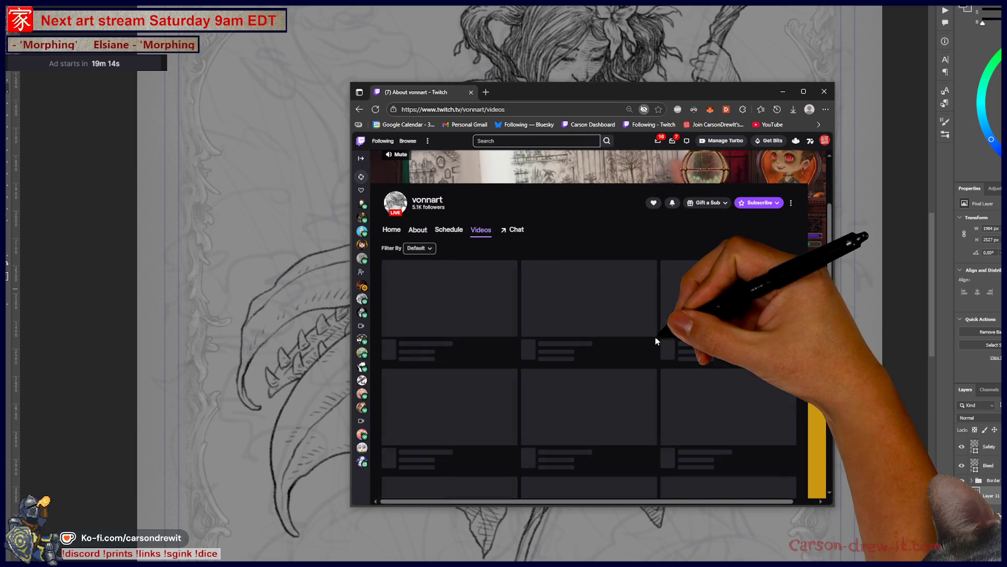
{"action": "scroll", "coordinate": [729, 347], "scroll_direction": "down", "scroll_amount": 5}
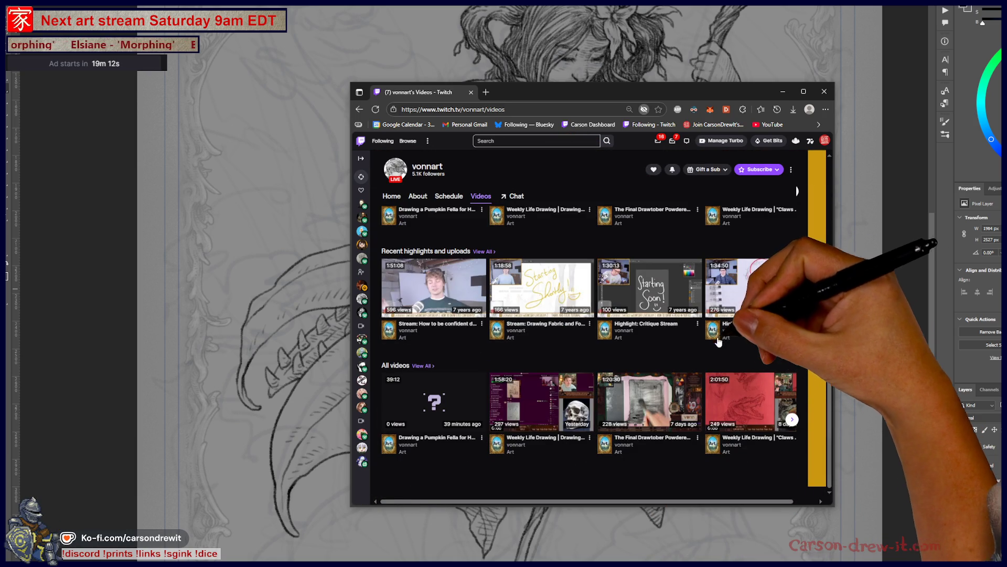
{"action": "scroll", "coordinate": [730, 336], "scroll_direction": "up", "scroll_amount": 5}
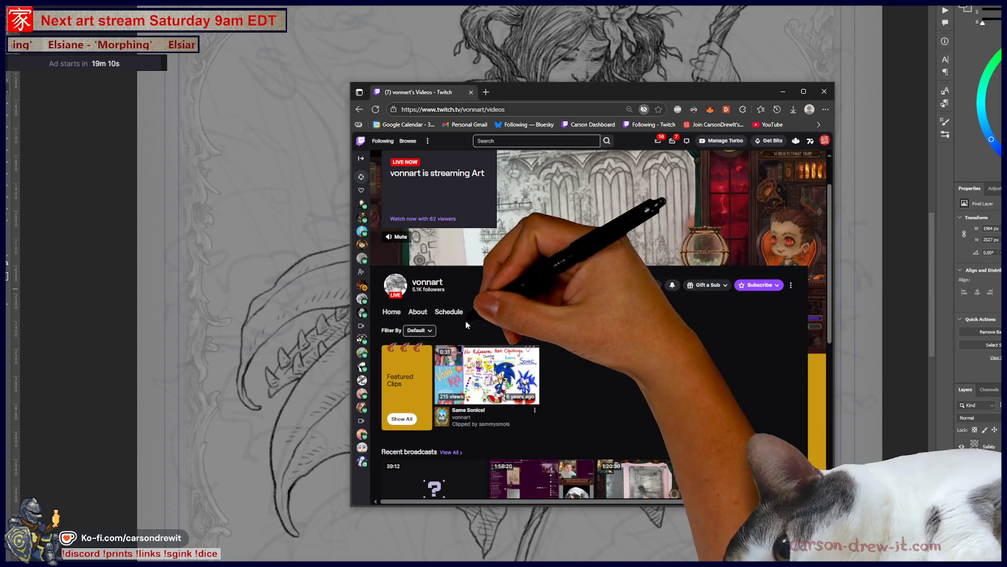
{"action": "scroll", "coordinate": [498, 331], "scroll_direction": "down", "scroll_amount": 2}
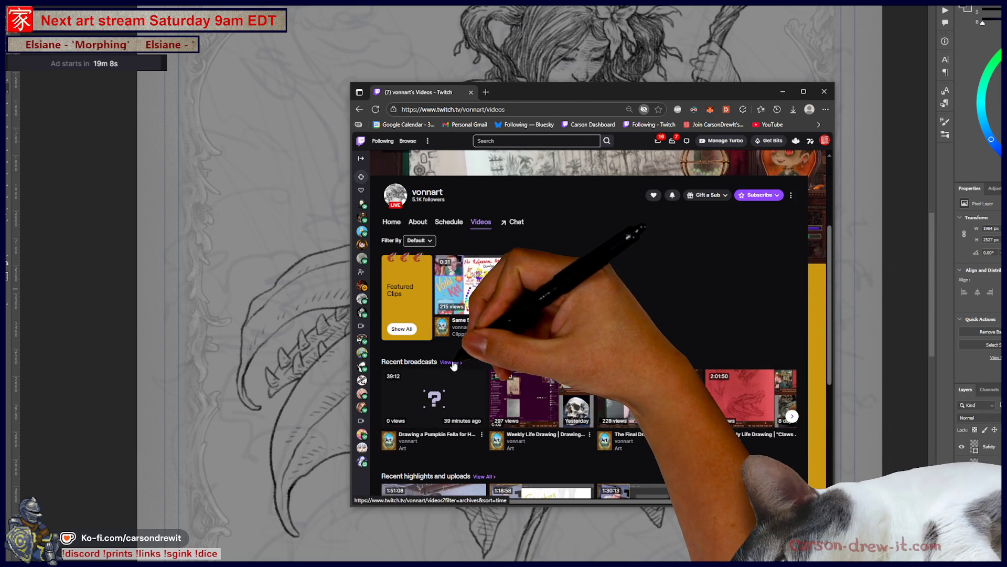
{"action": "left_click", "coordinate": [451, 367]}
{"action": "scroll", "coordinate": [640, 341], "scroll_direction": "down", "scroll_amount": 2}
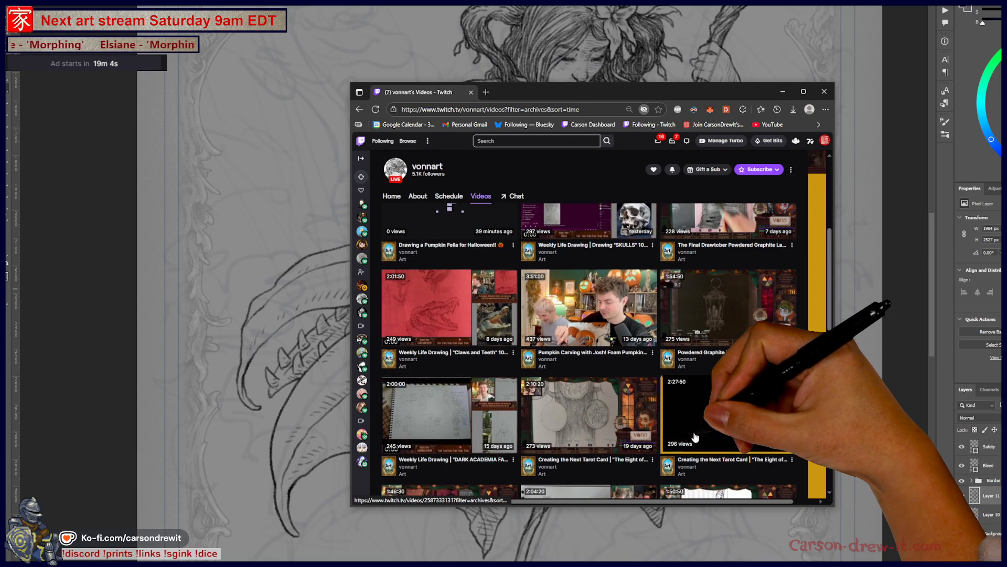
{"action": "left_click", "coordinate": [636, 296]}
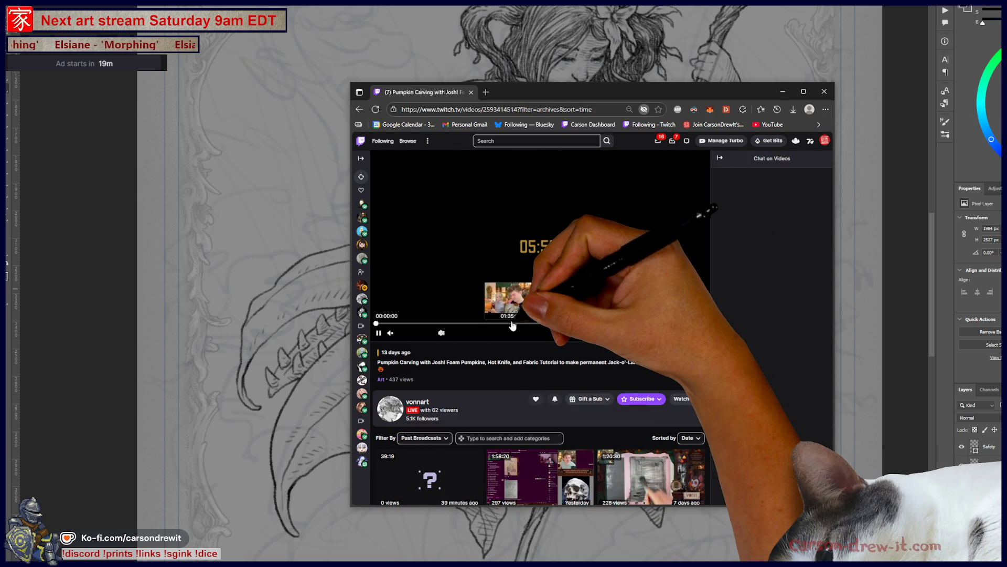
{"action": "left_click", "coordinate": [513, 324]}
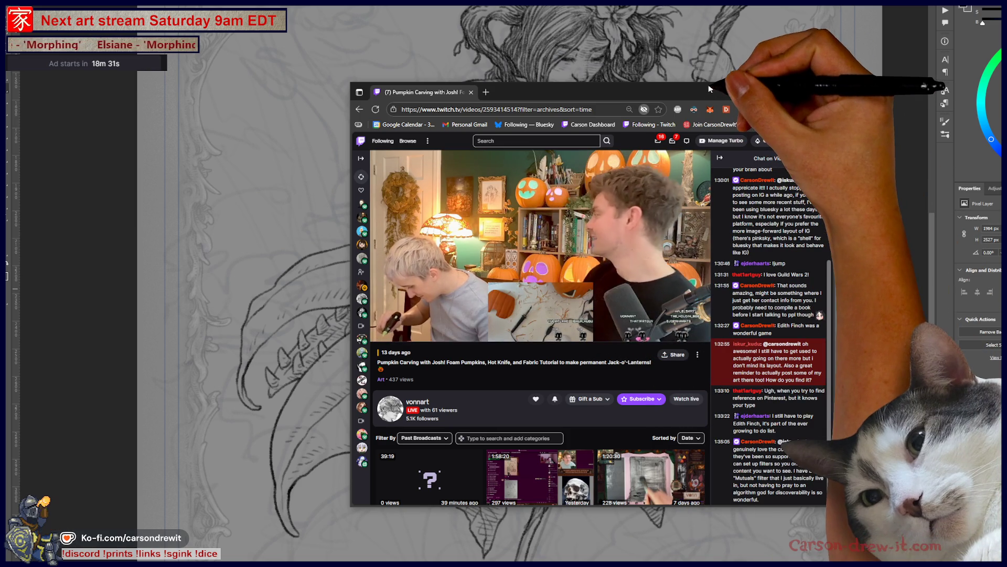
Enlarge the browser window so chat sits below the video, and skip ahead to about 1:48.
{"action": "left_click_drag", "start_coordinate": [710, 83], "coordinate": [711, 14]}
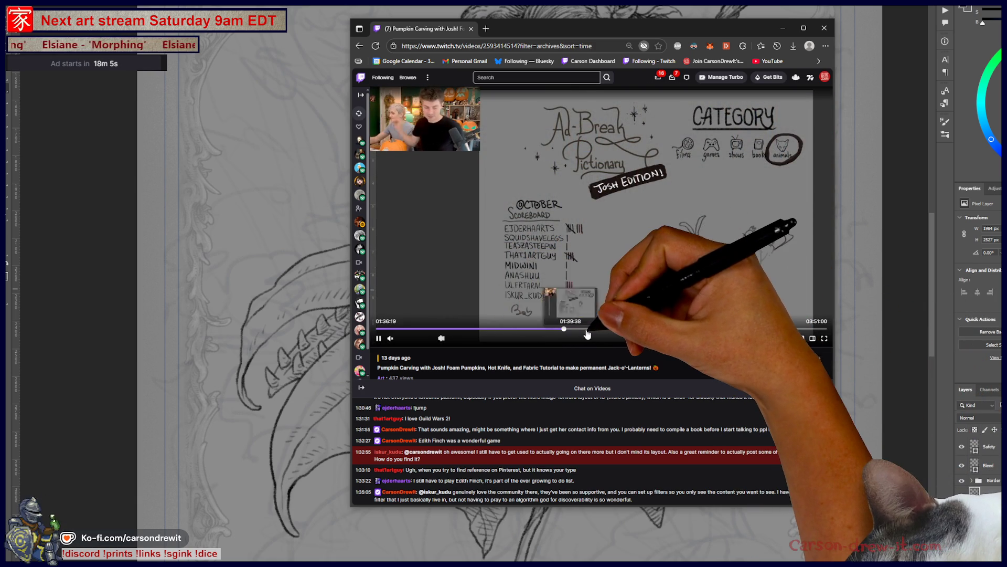
{"action": "left_click", "coordinate": [587, 329]}
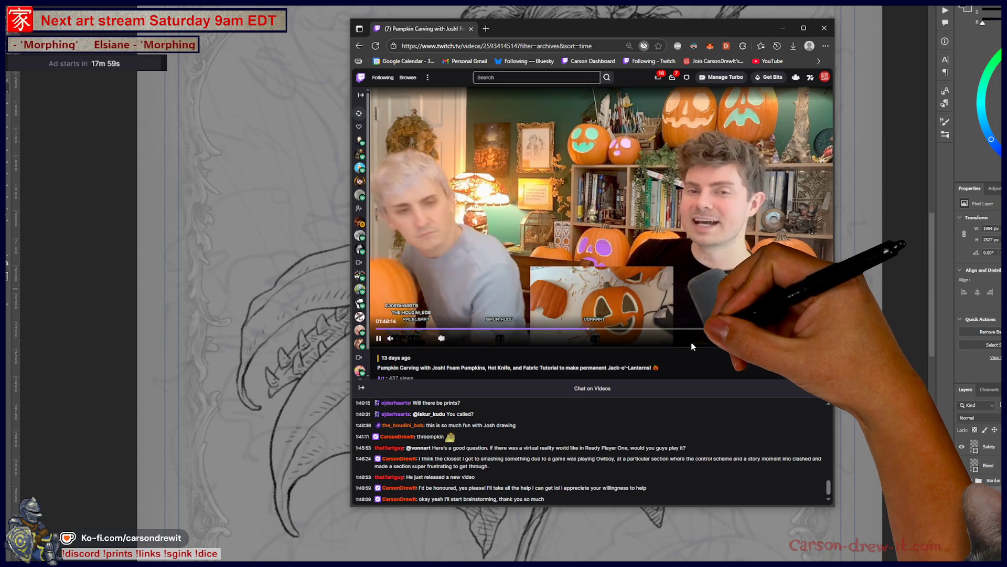
Skip the broadcast to about 2:22, then about 3:04, and close the browser window.
{"action": "left_click", "coordinate": [654, 329]}
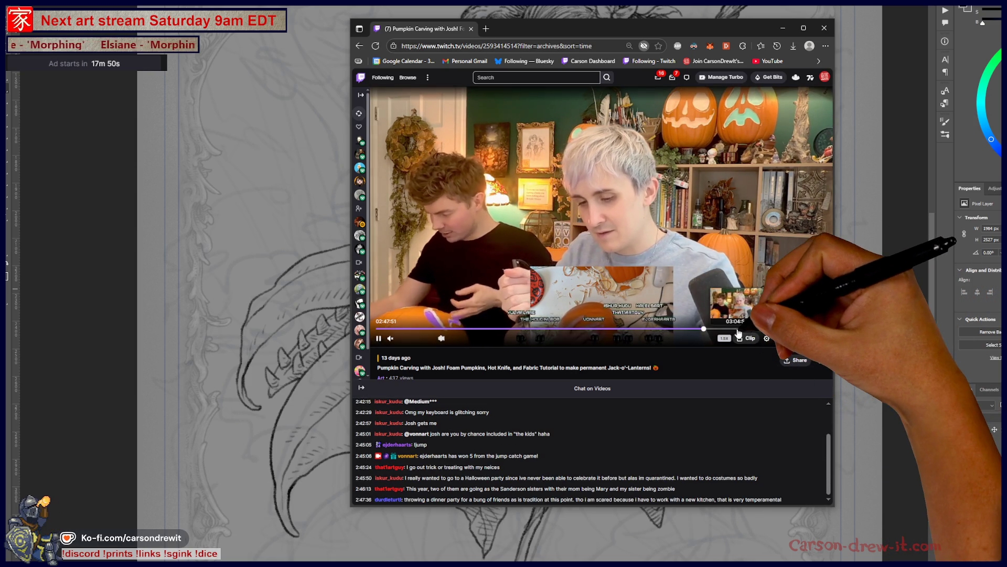
{"action": "left_click", "coordinate": [737, 329]}
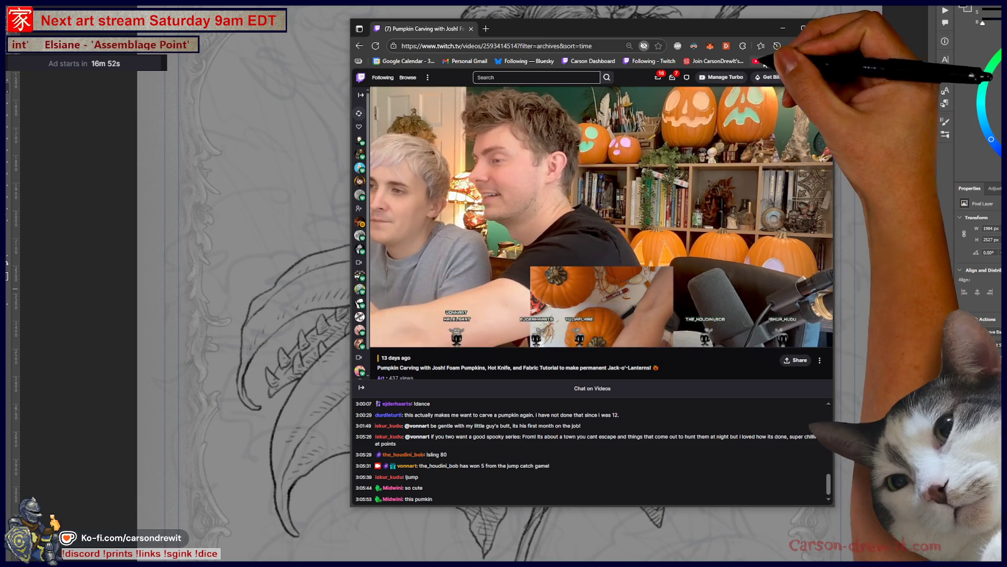
{"action": "left_click", "coordinate": [824, 28]}
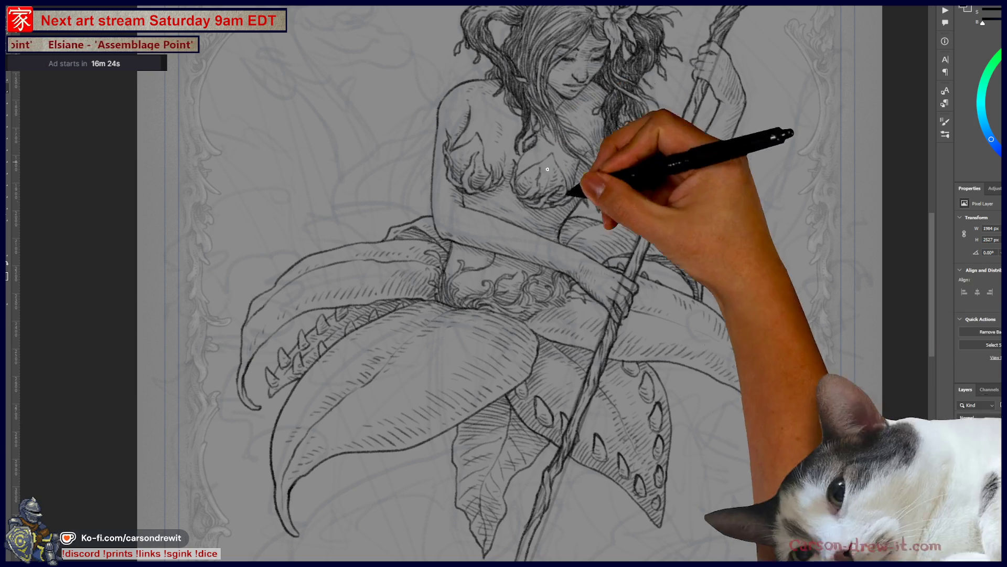
{"action": "left_click_drag", "start_coordinate": [694, 206], "coordinate": [698, 421]}
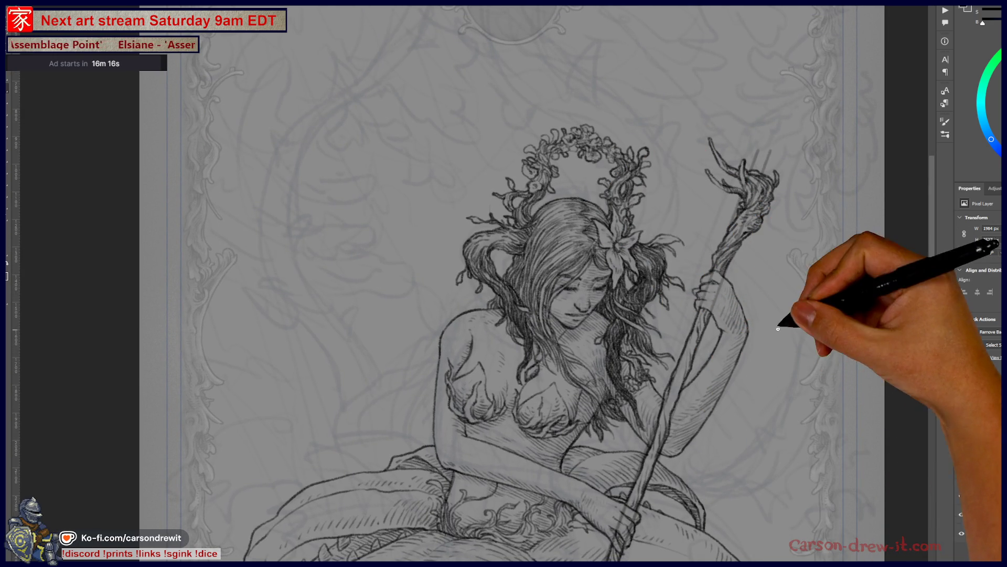
{"action": "left_click_drag", "start_coordinate": [710, 270], "coordinate": [720, 356]}
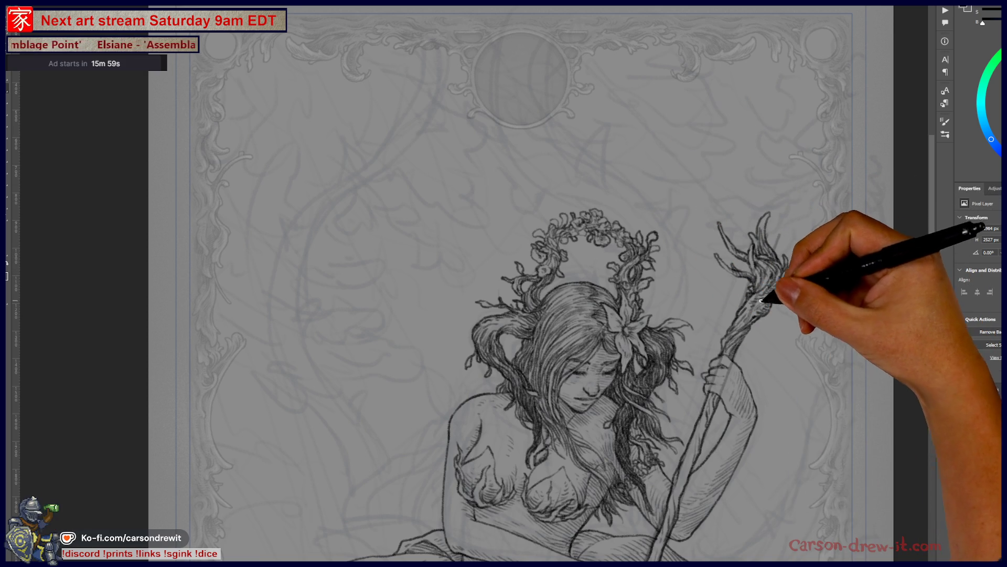
{"action": "mouse_move", "coordinate": [607, 421]}
{"action": "left_mouse_down"}
{"action": "mouse_move", "coordinate": [755, 278]}
{"action": "mouse_move", "coordinate": [739, 229]}
{"action": "left_mouse_up"}
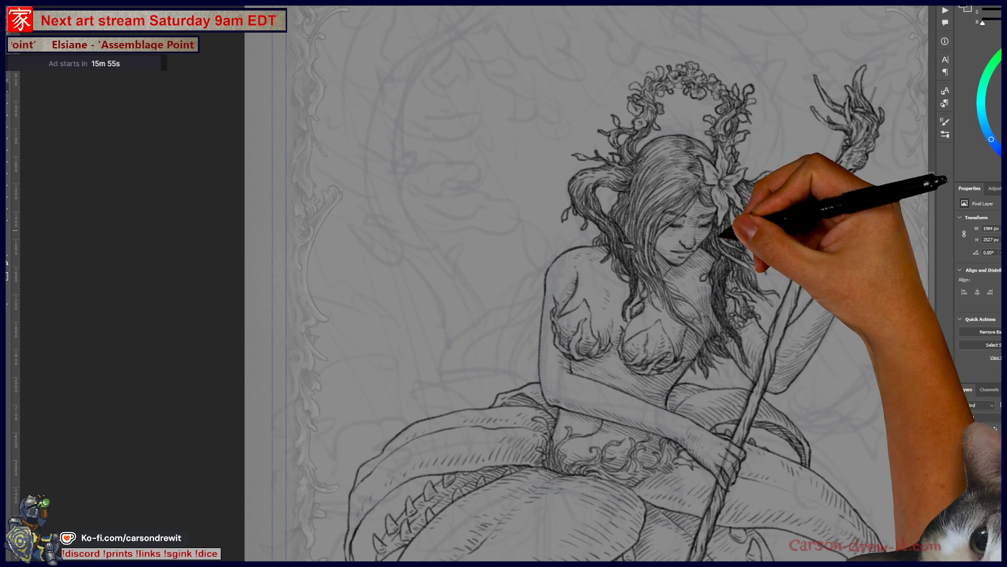
Run the custom BG fill action on the figure and invert the selection around it.
{"action": "left_click", "coordinate": [945, 11]}
{"action": "left_click", "coordinate": [883, 38]}
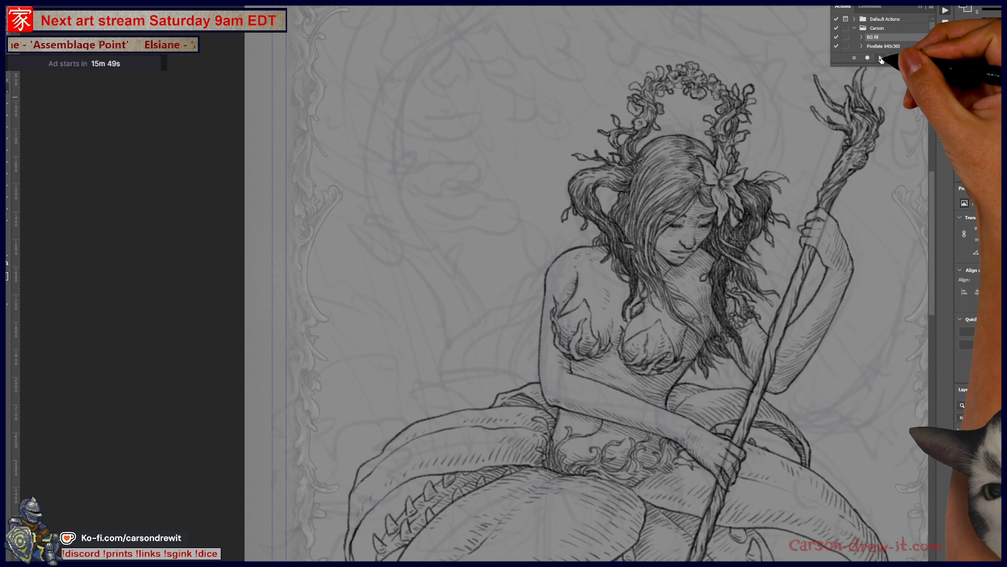
{"action": "left_click", "coordinate": [882, 58]}
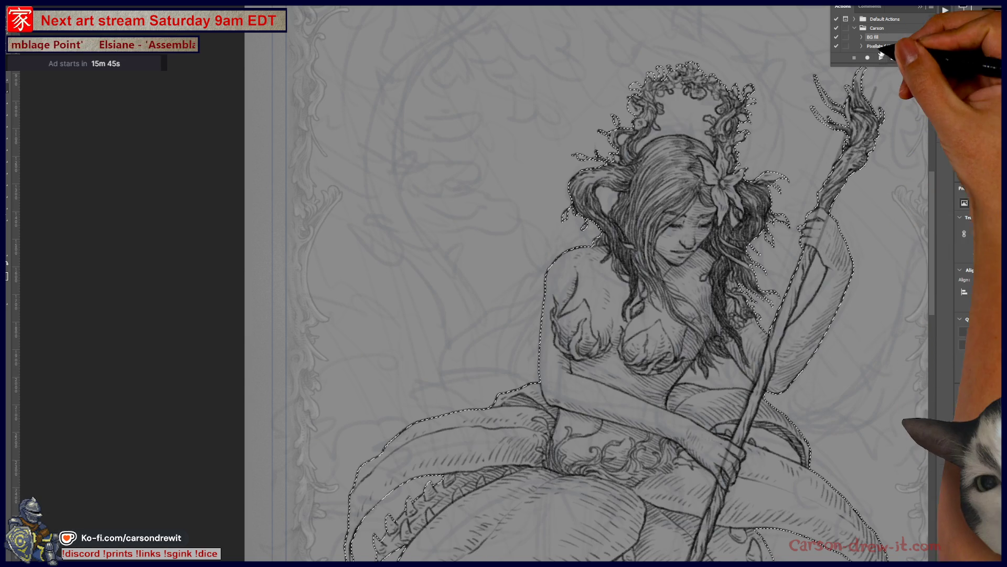
{"action": "left_click", "coordinate": [855, 28]}
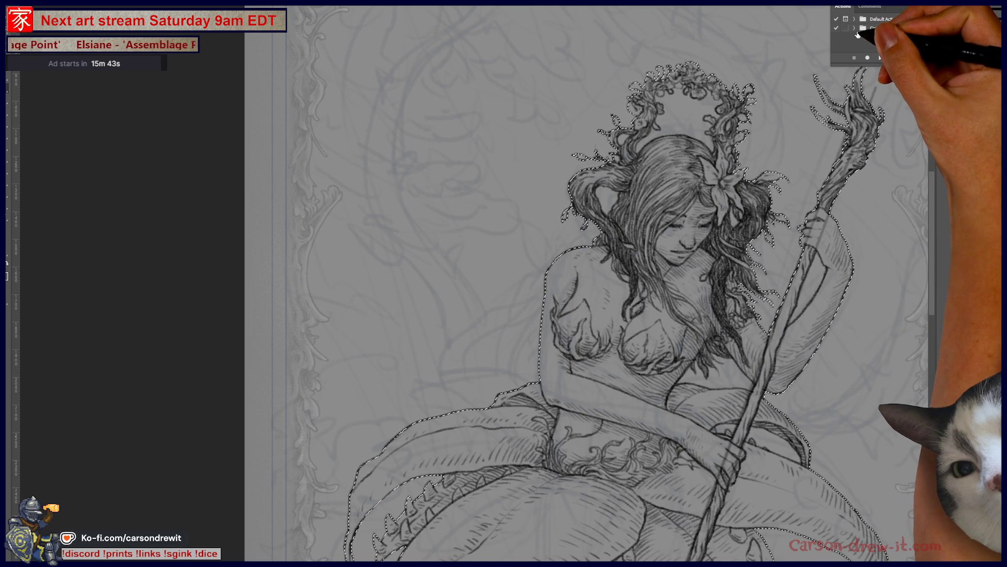
{"action": "key", "text": "ctrl+shift+i"}
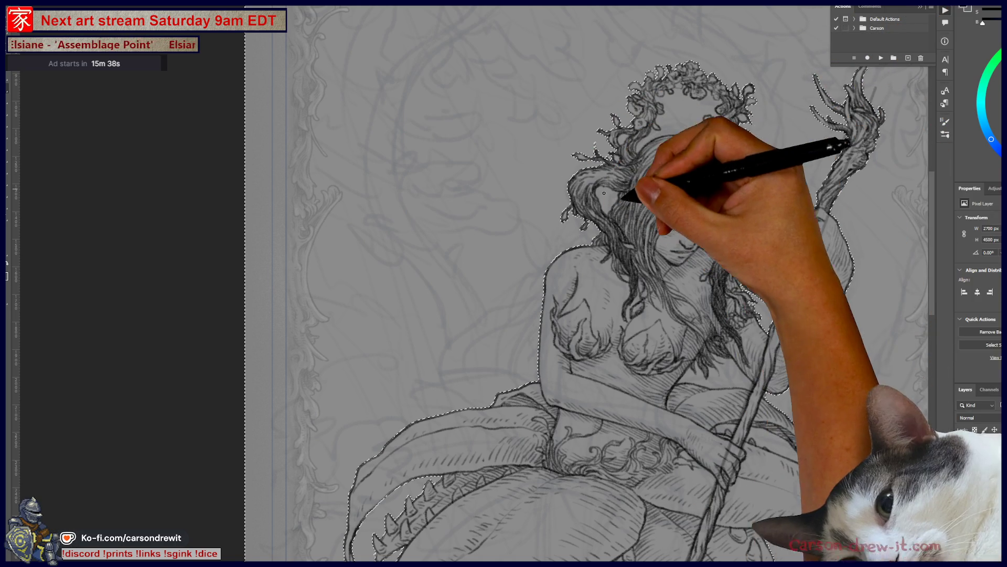
Pan and zoom to centre the whole fairy, including her leaf skirt, in view.
{"action": "mouse_move", "coordinate": [635, 198]}
{"action": "left_mouse_down"}
{"action": "mouse_move", "coordinate": [525, 198]}
{"action": "mouse_move", "coordinate": [517, 95]}
{"action": "mouse_move", "coordinate": [528, 135]}
{"action": "left_mouse_up"}
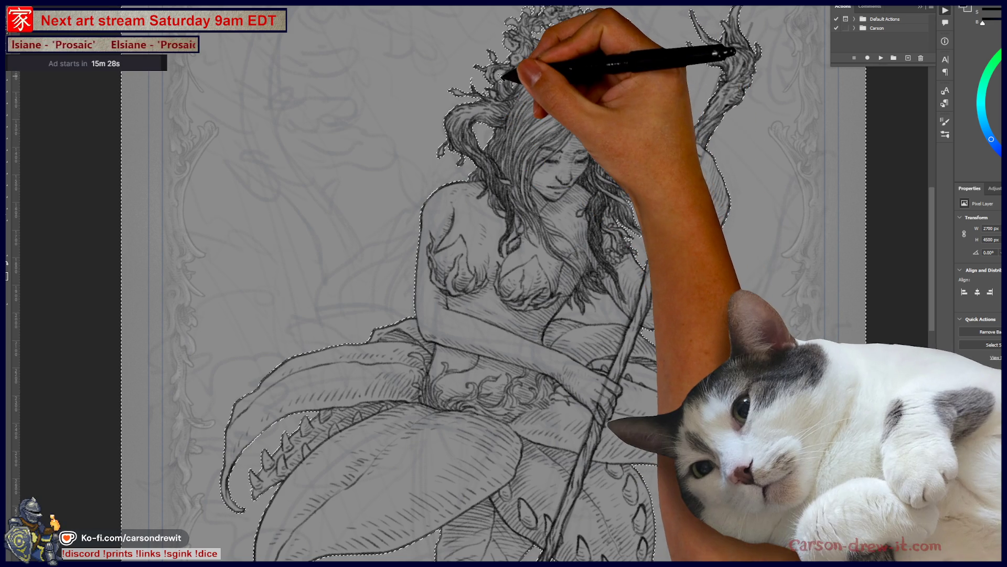
{"action": "left_click_drag", "start_coordinate": [658, 177], "coordinate": [647, 210]}
{"action": "mouse_move", "coordinate": [625, 265]}
{"action": "left_mouse_down"}
{"action": "mouse_move", "coordinate": [635, 225]}
{"action": "mouse_move", "coordinate": [619, 179]}
{"action": "left_mouse_up"}
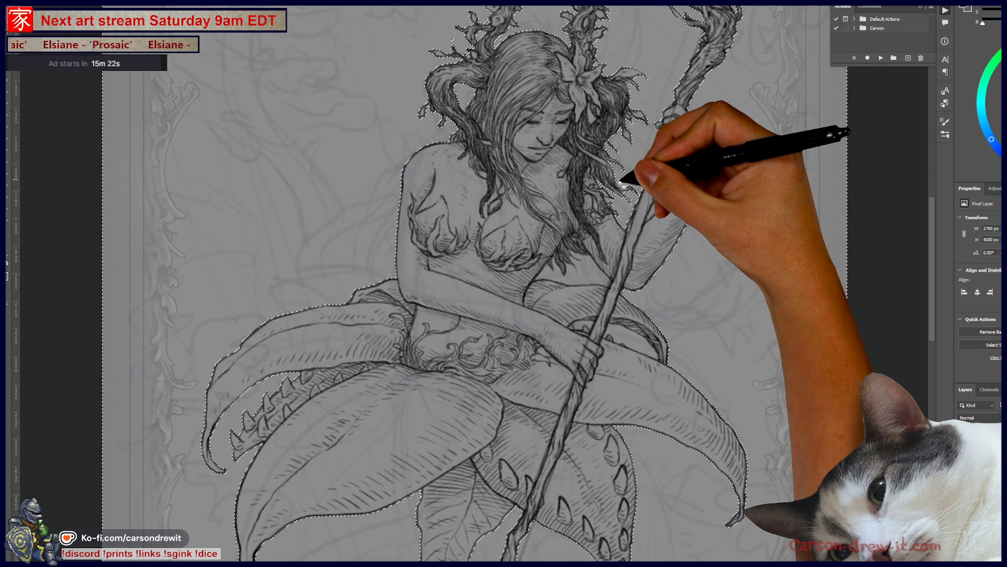
{"action": "left_click_drag", "start_coordinate": [574, 208], "coordinate": [586, 235]}
{"action": "mouse_move", "coordinate": [599, 282]}
{"action": "left_mouse_down"}
{"action": "mouse_move", "coordinate": [596, 243]}
{"action": "mouse_move", "coordinate": [635, 254]}
{"action": "left_mouse_up"}
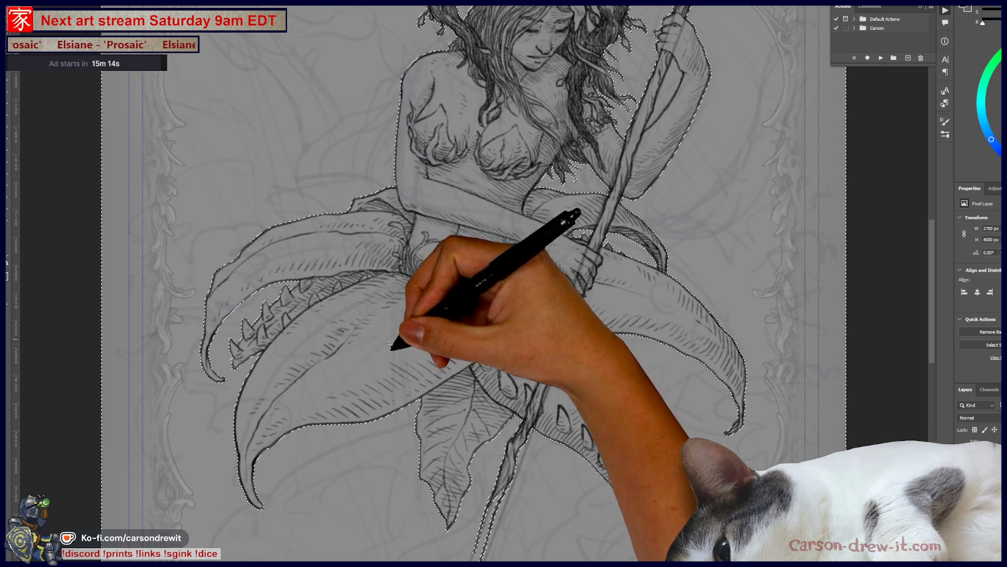
{"action": "scroll", "coordinate": [382, 414], "scroll_direction": "down", "scroll_amount": 1}
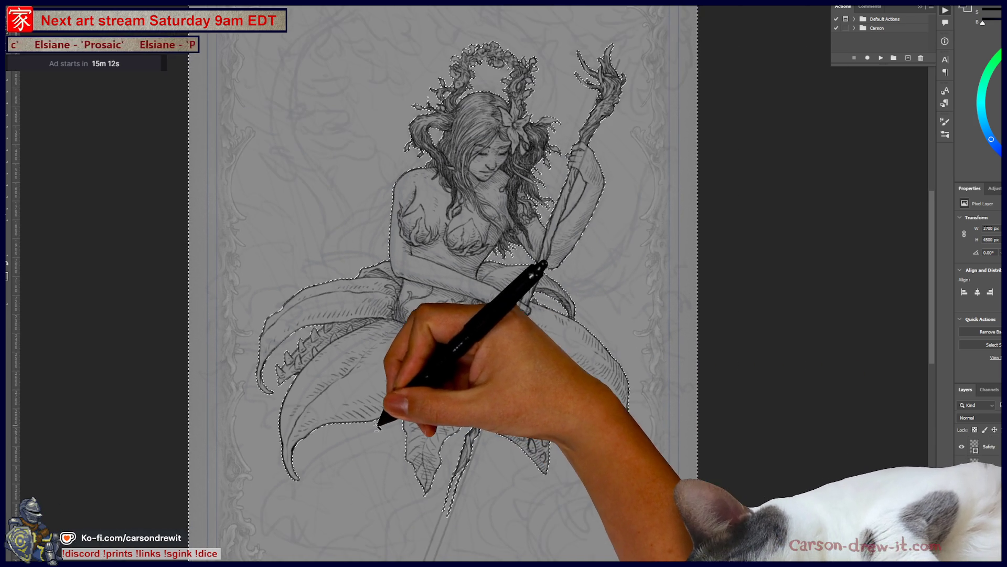
{"action": "mouse_move", "coordinate": [440, 458]}
{"action": "left_mouse_down"}
{"action": "mouse_move", "coordinate": [483, 427]}
{"action": "mouse_move", "coordinate": [562, 416]}
{"action": "mouse_move", "coordinate": [621, 427]}
{"action": "mouse_move", "coordinate": [590, 455]}
{"action": "left_mouse_up"}
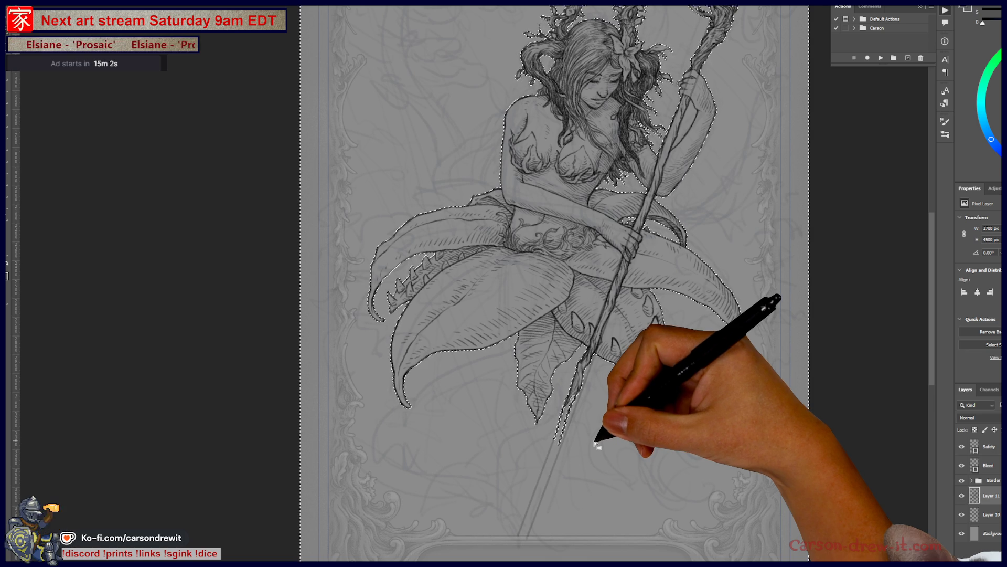
Deselect, zoom in, and extend both staff lines down toward the card's bottom edge.
{"action": "key", "text": "ctrl+d"}
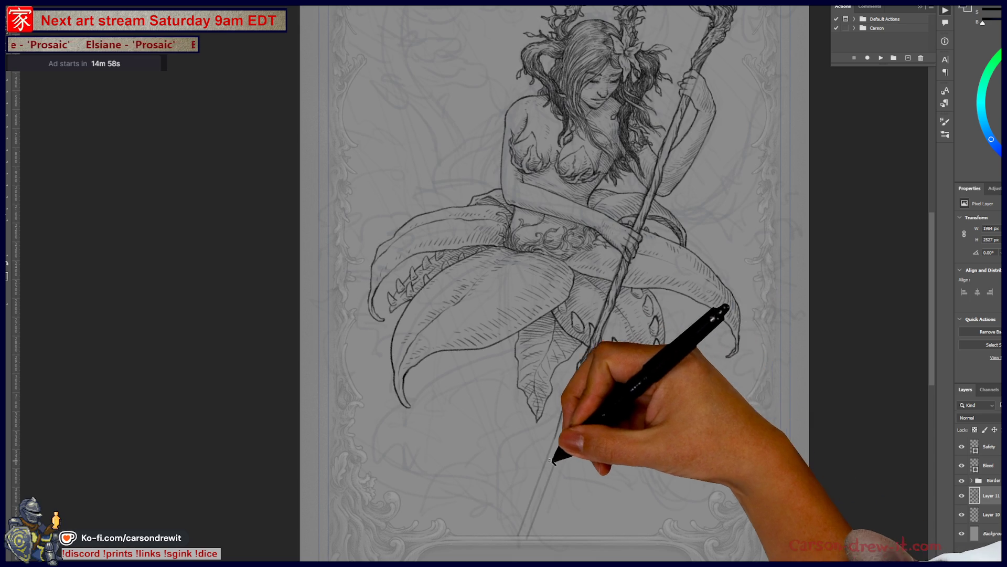
{"action": "key", "text": "ctrl+plus"}
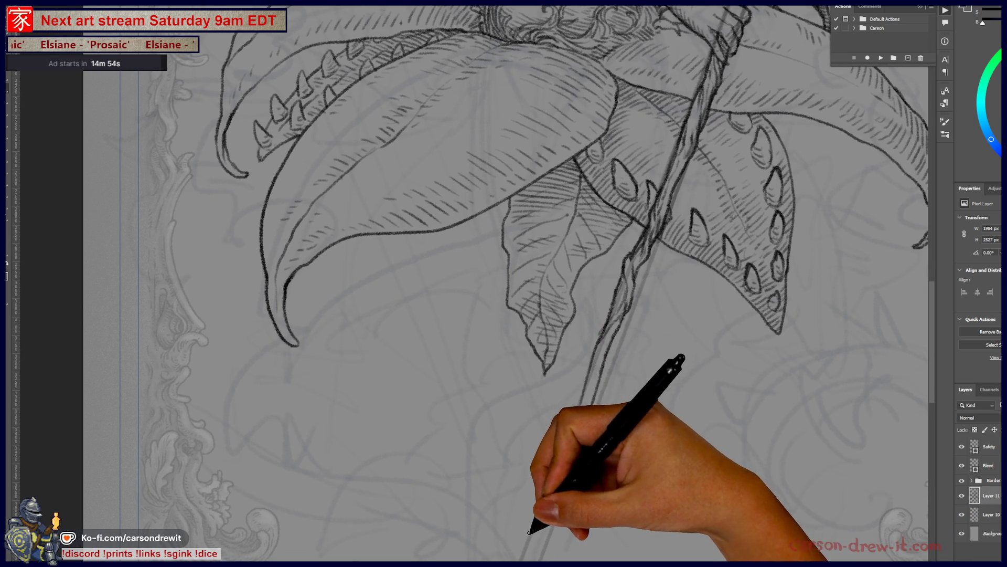
{"action": "mouse_move", "coordinate": [589, 393]}
{"action": "left_mouse_down"}
{"action": "mouse_move", "coordinate": [568, 418]}
{"action": "mouse_move", "coordinate": [530, 558]}
{"action": "left_mouse_up"}
{"action": "left_click_drag", "start_coordinate": [574, 415], "coordinate": [541, 539]}
{"action": "left_click_drag", "start_coordinate": [591, 407], "coordinate": [528, 551]}
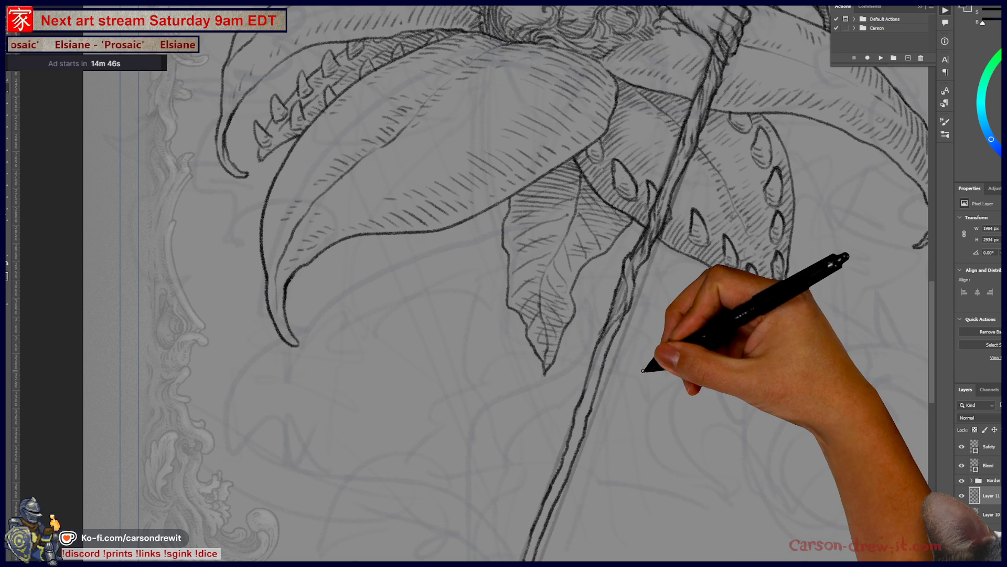
Zoom out and pan back up to the fairy's head and the top of the staff.
{"action": "scroll", "coordinate": [643, 370], "scroll_direction": "down", "scroll_amount": 5}
{"action": "mouse_move", "coordinate": [668, 360]}
{"action": "left_mouse_down"}
{"action": "mouse_move", "coordinate": [589, 446]}
{"action": "mouse_move", "coordinate": [596, 387]}
{"action": "left_mouse_up"}
{"action": "mouse_move", "coordinate": [555, 418]}
{"action": "left_mouse_down"}
{"action": "mouse_move", "coordinate": [650, 479]}
{"action": "mouse_move", "coordinate": [587, 463]}
{"action": "mouse_move", "coordinate": [581, 440]}
{"action": "left_mouse_up"}
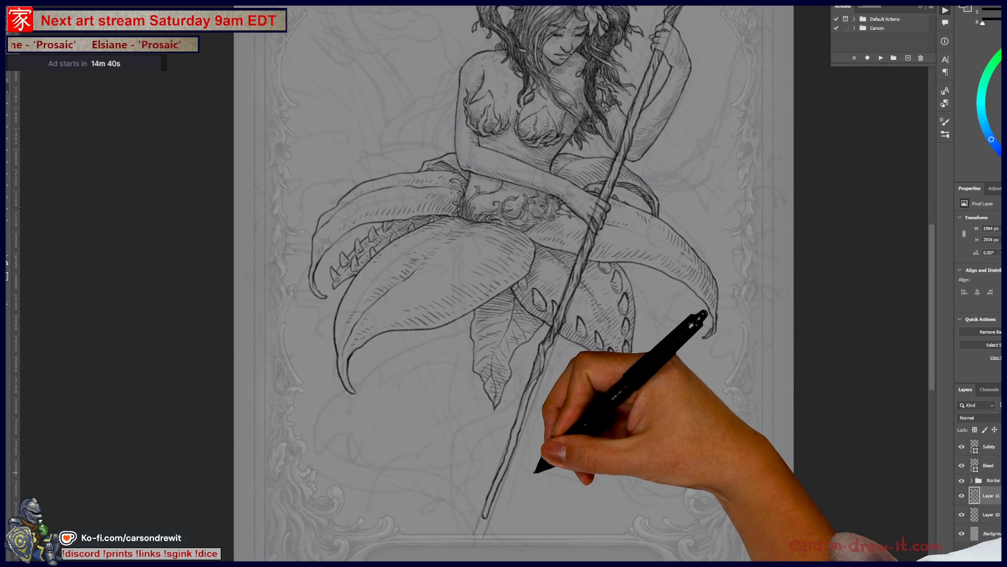
{"action": "left_click_drag", "start_coordinate": [535, 471], "coordinate": [537, 493]}
{"action": "mouse_move", "coordinate": [533, 459]}
{"action": "left_mouse_down"}
{"action": "mouse_move", "coordinate": [533, 479]}
{"action": "mouse_move", "coordinate": [550, 479]}
{"action": "mouse_move", "coordinate": [562, 520]}
{"action": "left_mouse_up"}
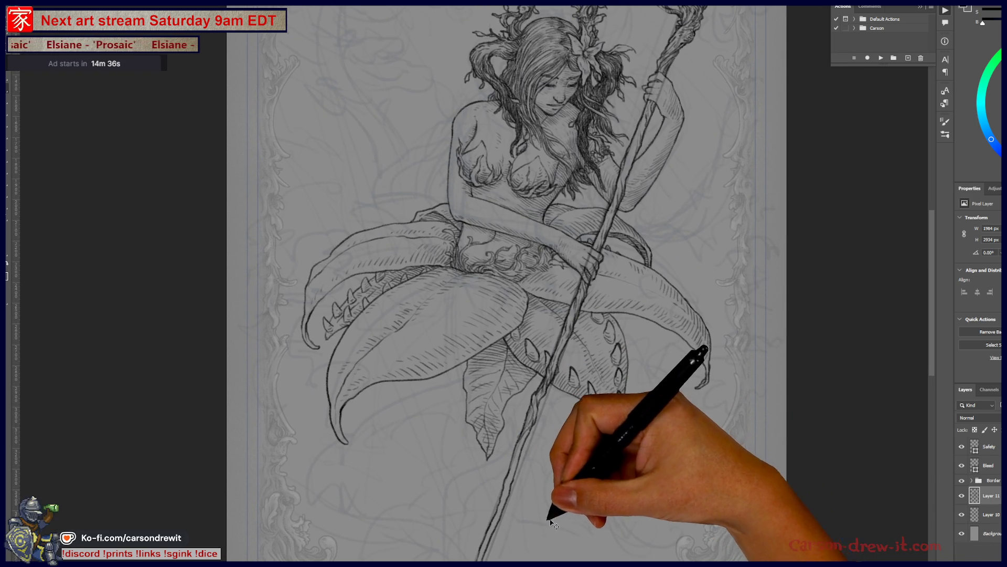
Zoom in on the lower leaves and staff, then back out to the whole figure.
{"action": "key", "text": "ctrl+plus"}
{"action": "key", "text": "ctrl+plus"}
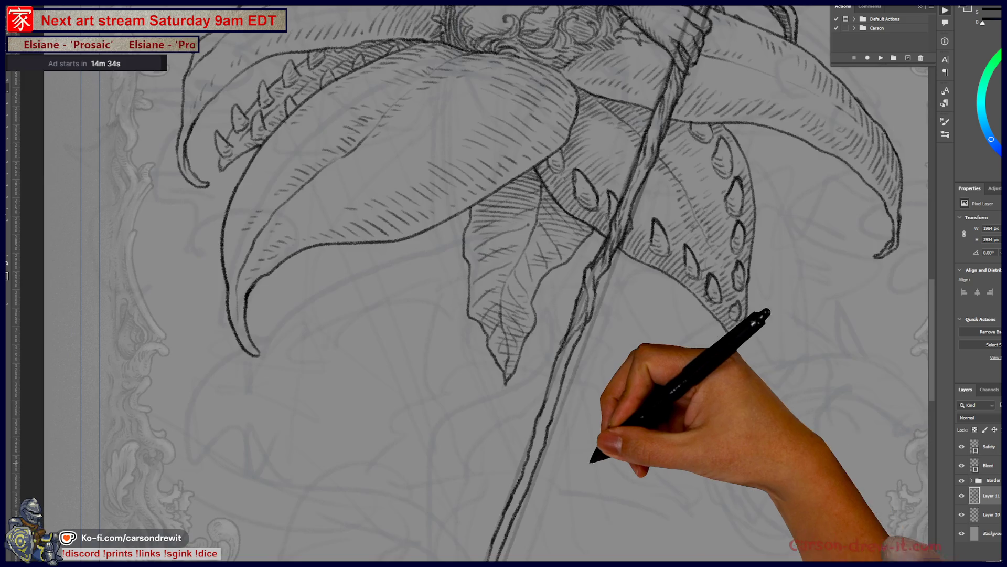
{"action": "key", "text": "ctrl+plus"}
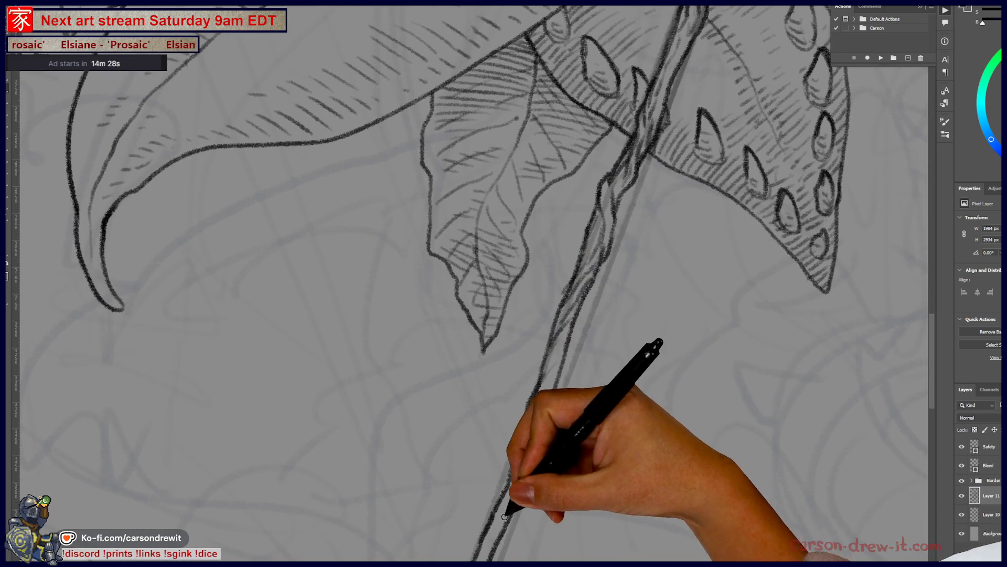
{"action": "scroll", "coordinate": [538, 466], "scroll_direction": "down", "scroll_amount": 3}
{"action": "scroll", "coordinate": [537, 466], "scroll_direction": "left", "scroll_amount": 2}
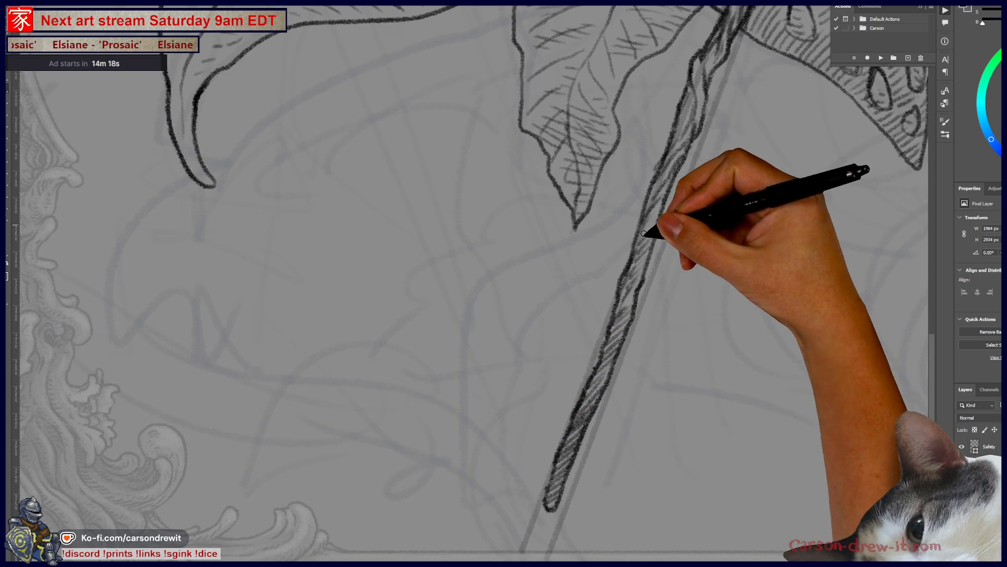
{"action": "mouse_move", "coordinate": [676, 220]}
{"action": "left_mouse_down"}
{"action": "mouse_move", "coordinate": [639, 353]}
{"action": "mouse_move", "coordinate": [568, 340]}
{"action": "left_mouse_up"}
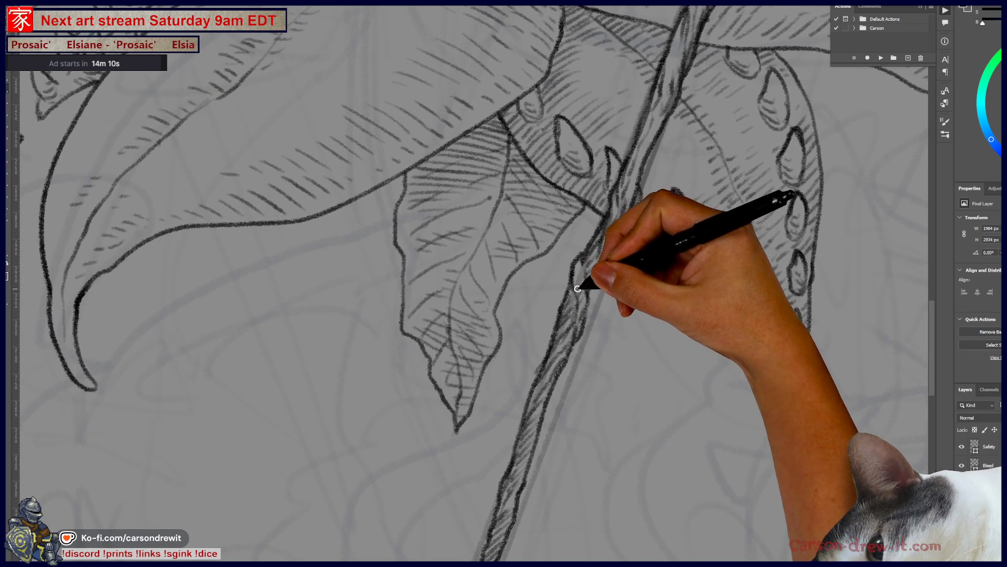
{"action": "left_click_drag", "start_coordinate": [657, 223], "coordinate": [636, 304]}
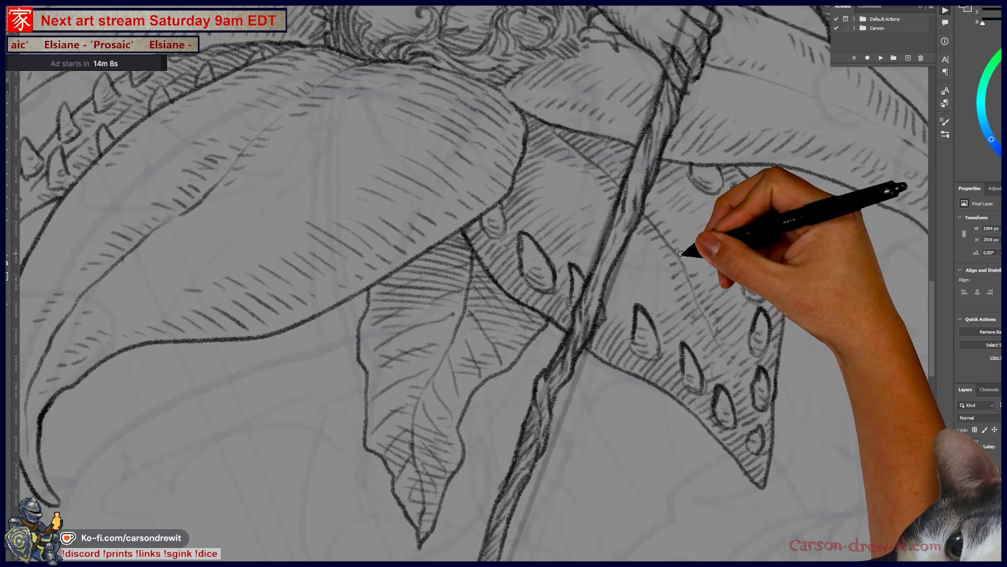
{"action": "key", "text": "ctrl+minus"}
{"action": "key", "text": "ctrl+minus"}
{"action": "key", "text": "ctrl+minus"}
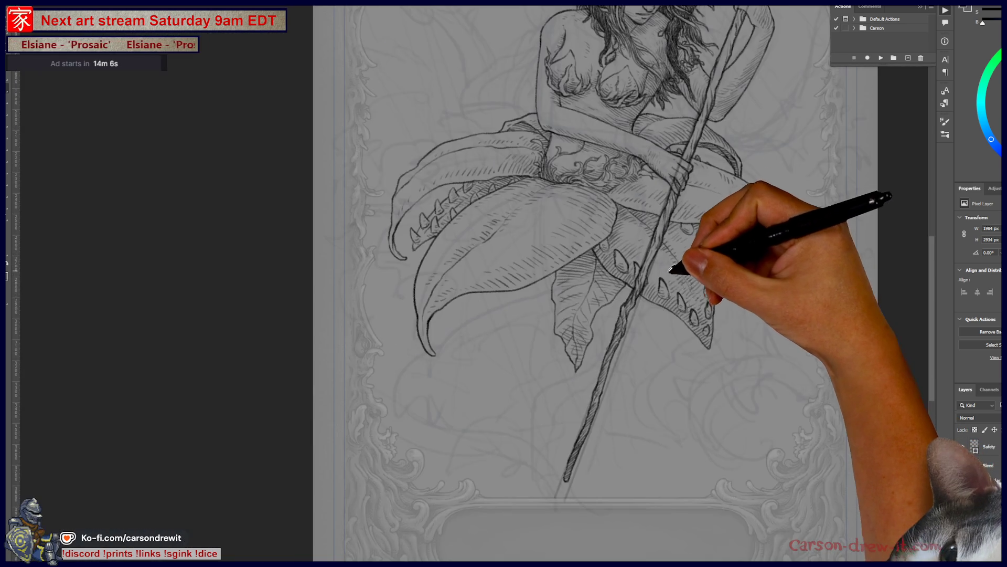
{"action": "left_click_drag", "start_coordinate": [681, 341], "coordinate": [632, 427]}
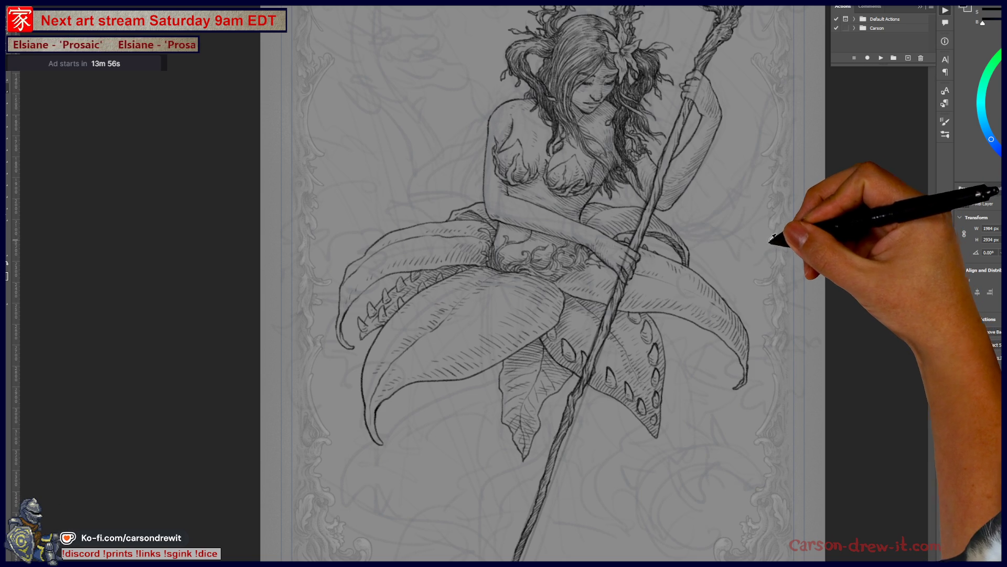
{"action": "scroll", "coordinate": [771, 241], "scroll_direction": "down", "scroll_amount": 1}
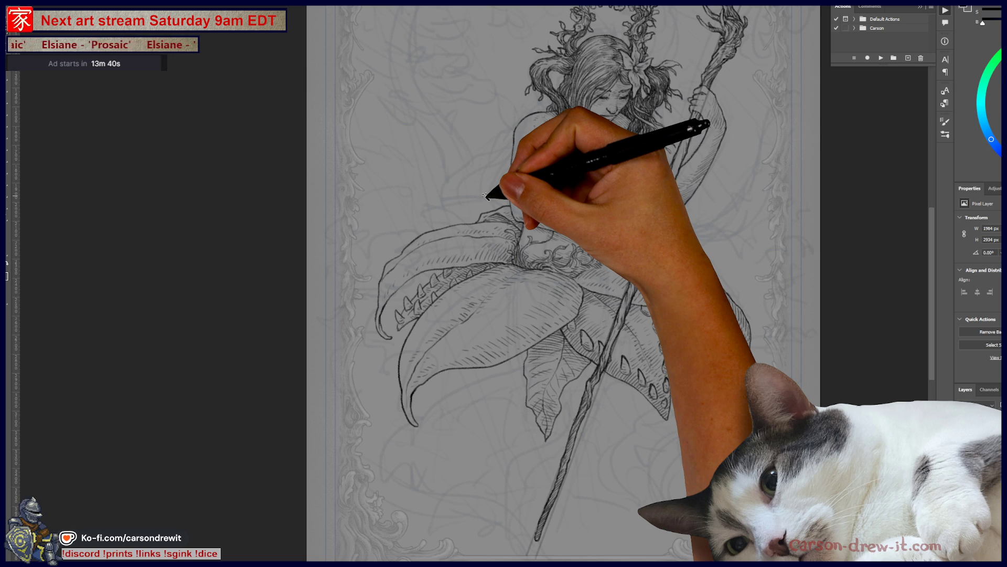
Reload the whole fairy's outline as a selection and zoom in on its edge at the crown.
{"action": "left_click", "coordinate": [971, 415], "text": "ctrl"}
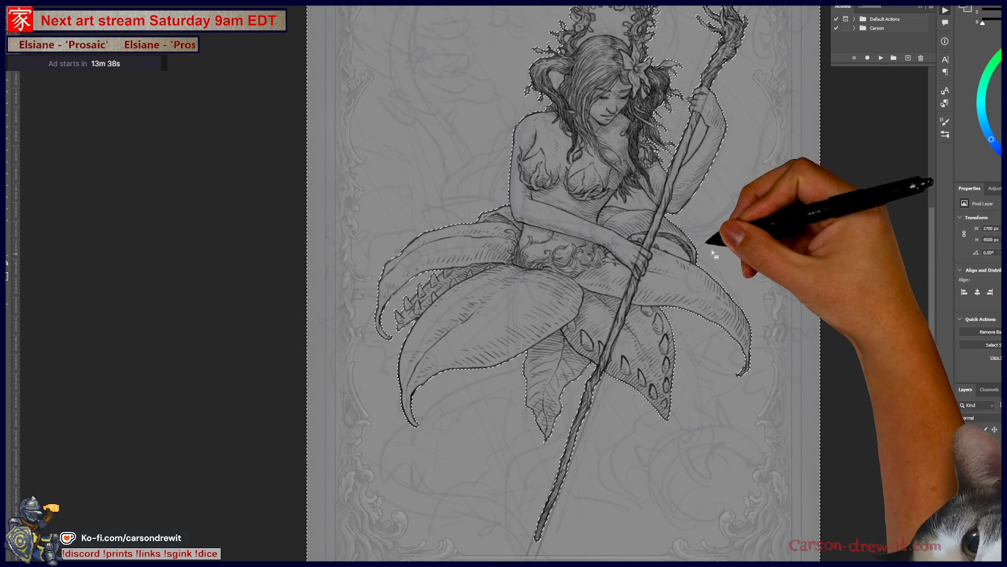
{"action": "mouse_move", "coordinate": [649, 244]}
{"action": "left_mouse_down"}
{"action": "mouse_move", "coordinate": [666, 385]}
{"action": "mouse_move", "coordinate": [653, 365]}
{"action": "mouse_move", "coordinate": [682, 400]}
{"action": "mouse_move", "coordinate": [679, 347]}
{"action": "left_mouse_up"}
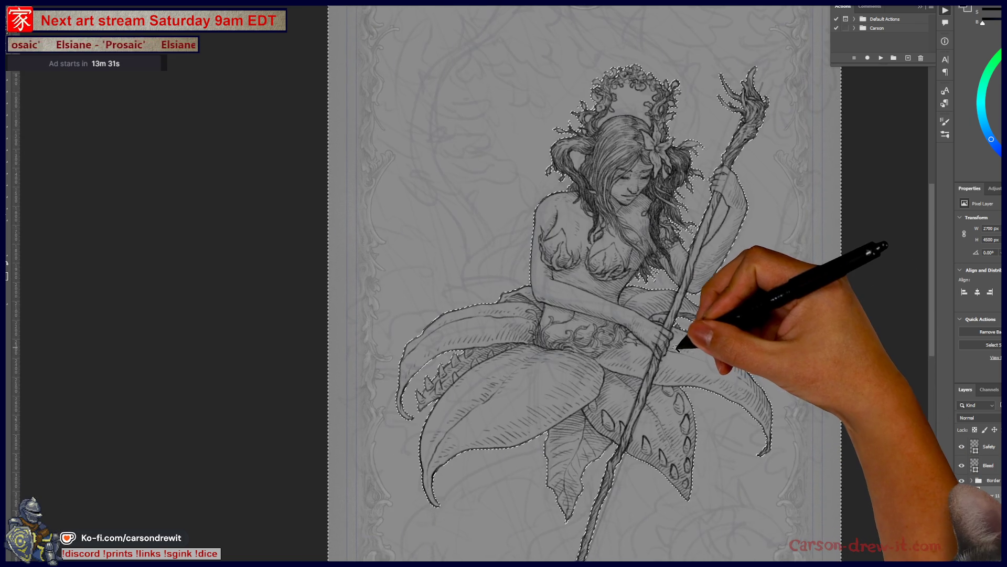
{"action": "left_click", "coordinate": [688, 394]}
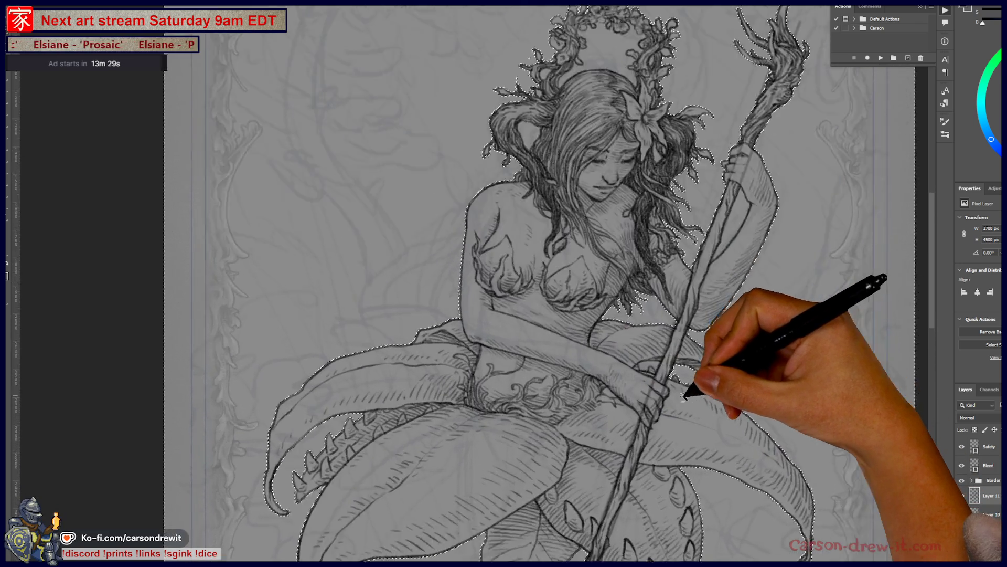
{"action": "left_click", "coordinate": [684, 397]}
{"action": "left_click", "coordinate": [668, 360]}
{"action": "left_click", "coordinate": [622, 334], "text": "alt"}
Inspect the selection edge around the face, leaf skirt and head at several zoom levels.
{"action": "left_click_drag", "start_coordinate": [653, 270], "coordinate": [596, 451]}
{"action": "left_click", "coordinate": [709, 239], "text": "alt"}
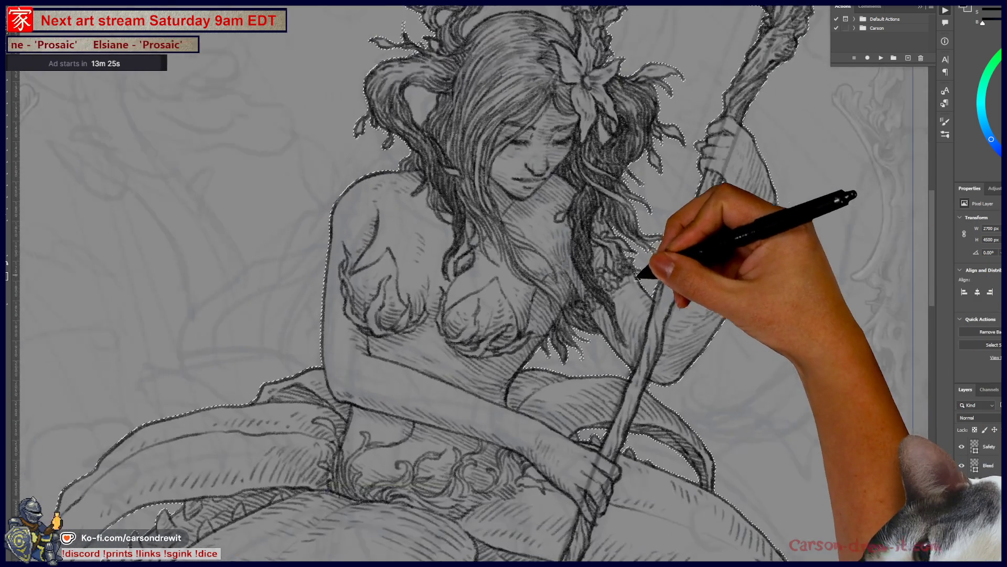
{"action": "left_click", "coordinate": [581, 364]}
{"action": "left_click", "coordinate": [602, 344]}
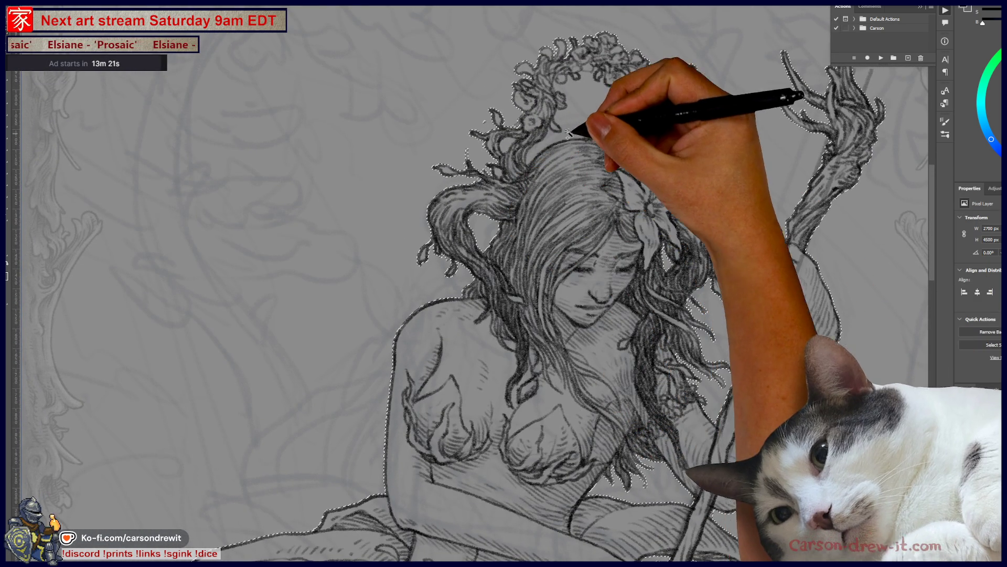
{"action": "left_click", "coordinate": [534, 176], "text": "alt"}
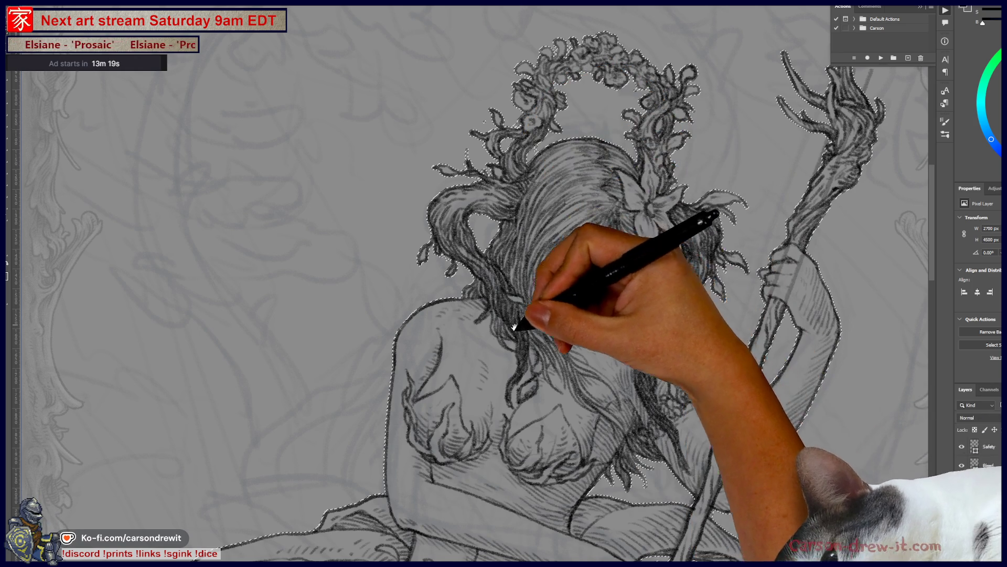
{"action": "left_click_drag", "start_coordinate": [522, 317], "coordinate": [596, 63]}
{"action": "left_click_drag", "start_coordinate": [495, 270], "coordinate": [604, 189]}
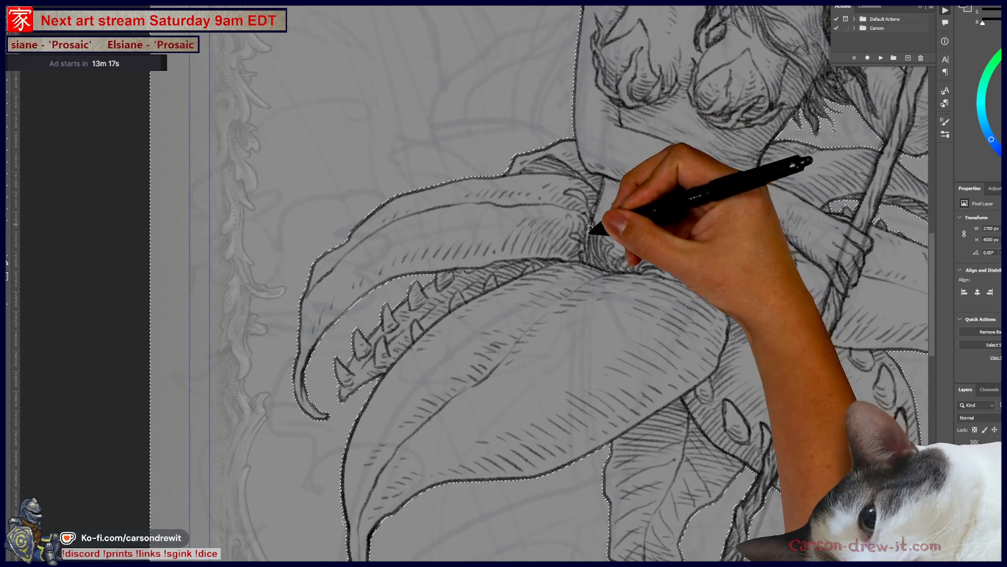
{"action": "left_click", "coordinate": [592, 221], "text": "alt"}
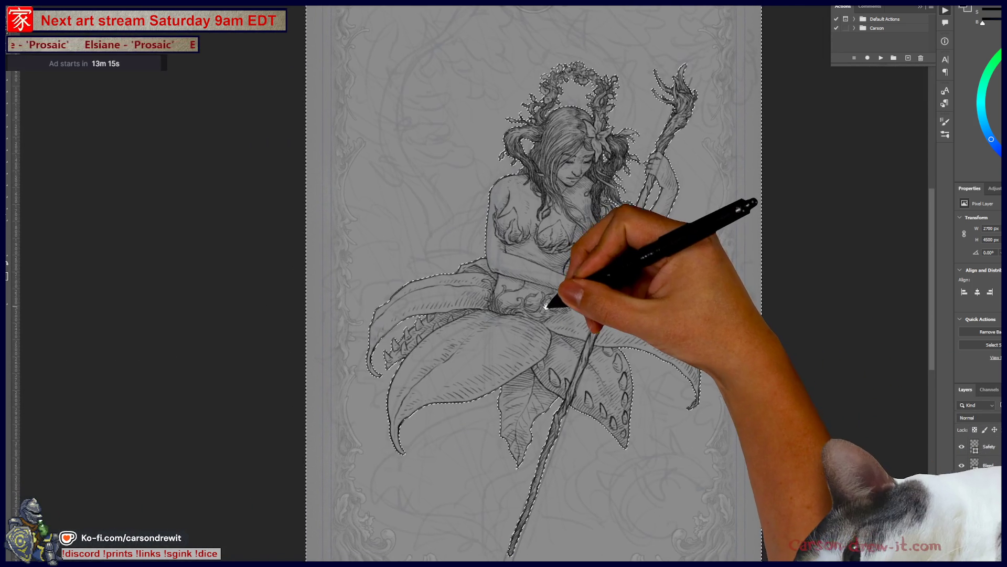
{"action": "left_click", "coordinate": [613, 120]}
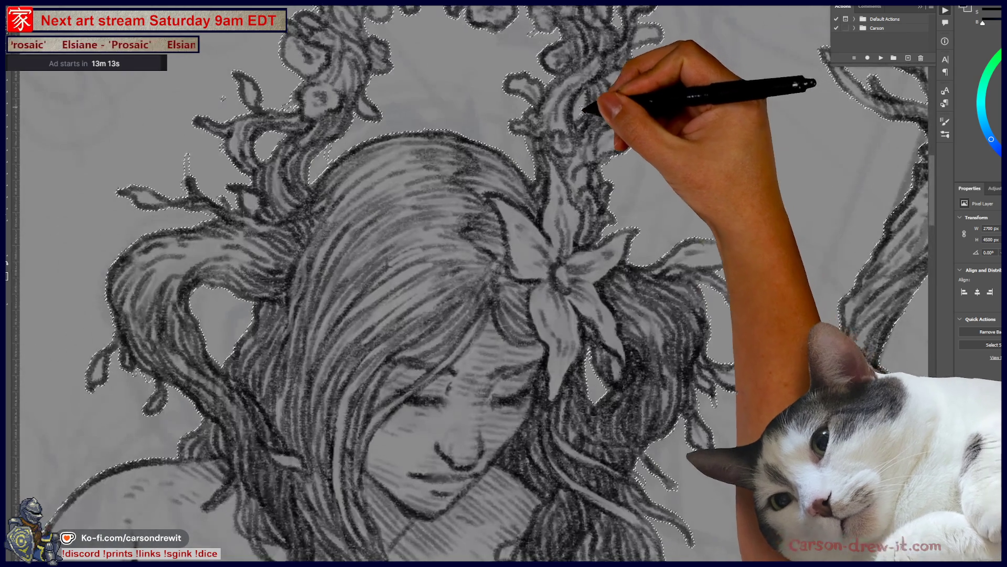
{"action": "left_click", "coordinate": [611, 152], "text": "alt"}
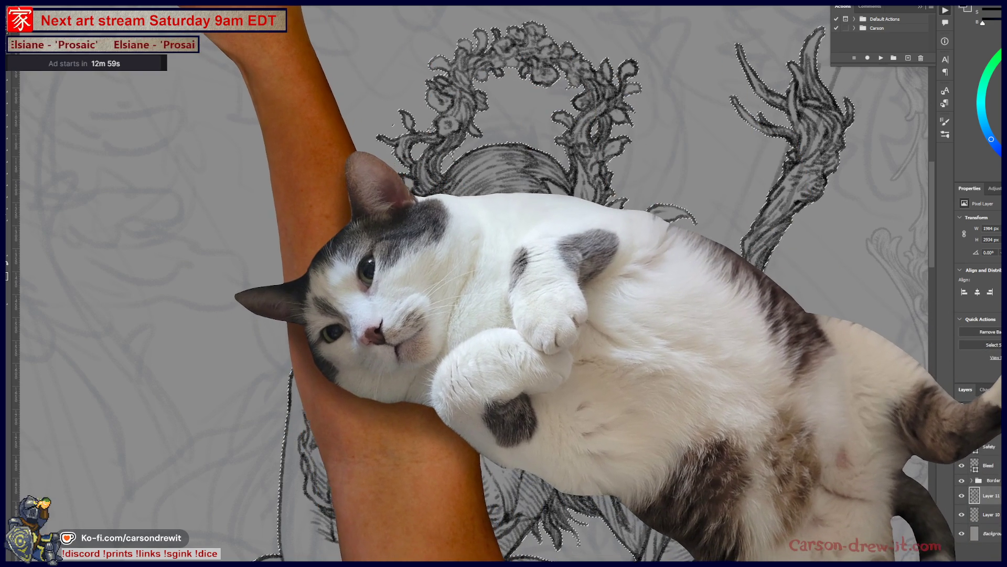
{"action": "left_click", "coordinate": [99, 3]}
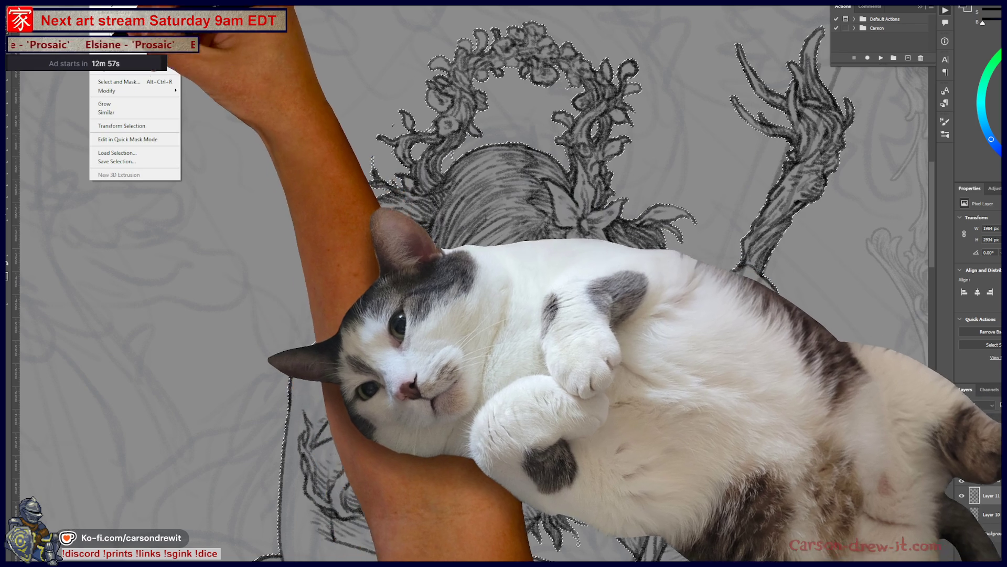
Contract the figure selection slightly inward.
{"action": "mouse_move", "coordinate": [131, 90]}
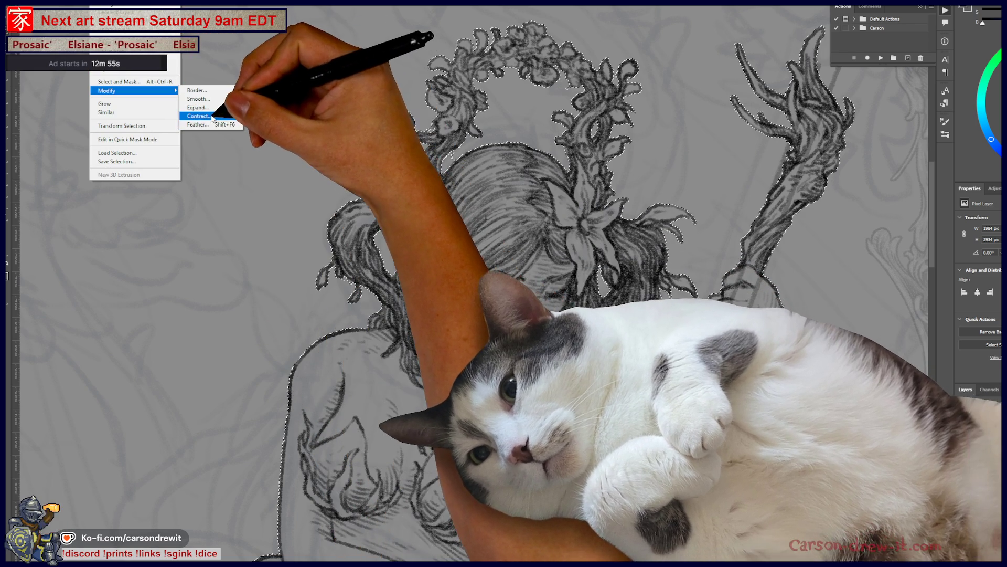
{"action": "left_click", "coordinate": [198, 115]}
{"action": "left_click", "coordinate": [610, 151]}
{"action": "mouse_move", "coordinate": [628, 186]}
{"action": "left_mouse_down"}
{"action": "mouse_move", "coordinate": [560, 315]}
{"action": "mouse_move", "coordinate": [532, 161]}
{"action": "left_mouse_up"}
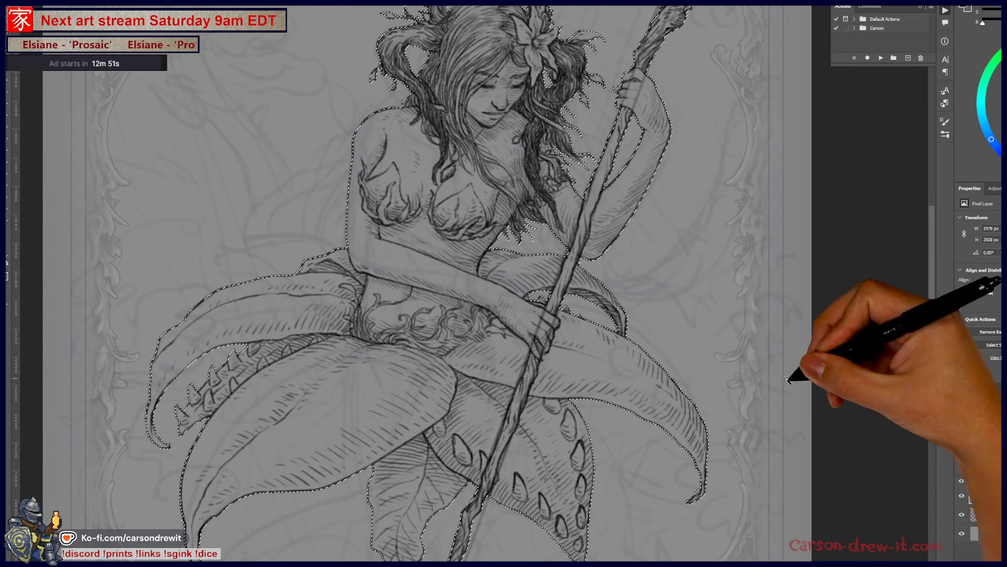
Copy the figure to a new layer, mask it to the selection, and show the mask as a red overlay.
{"action": "left_click", "coordinate": [992, 515]}
{"action": "key", "text": "ctrl+shift+alt+n"}
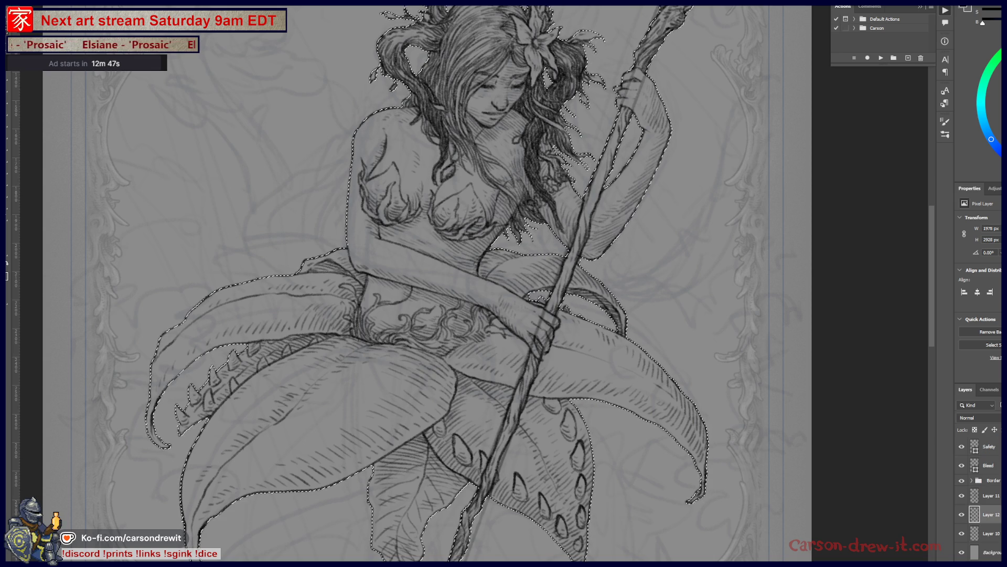
{"action": "key", "text": "F2"}
{"action": "key", "text": "ctrl+2"}
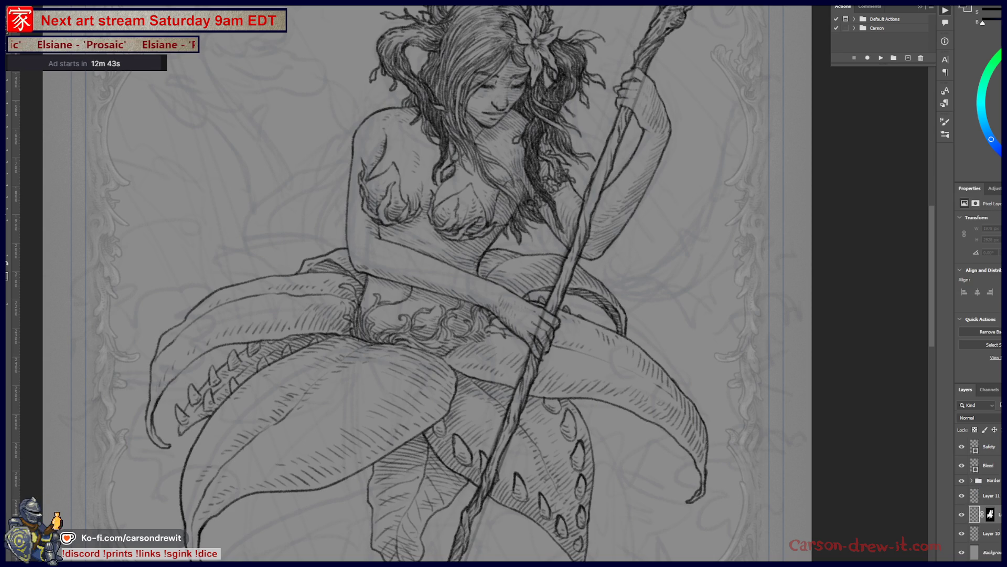
{"action": "left_click", "coordinate": [991, 515]}
{"action": "key", "text": "backslash"}
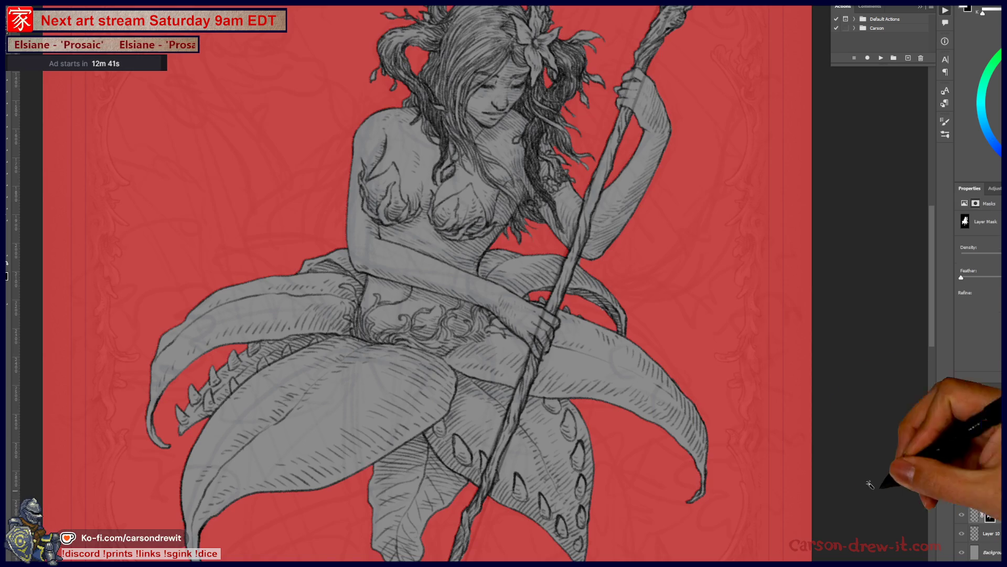
Paint the mask across the hair gap and around the twigs atop the head, hiding stray grey specks.
{"action": "mouse_move", "coordinate": [514, 275]}
{"action": "left_mouse_down"}
{"action": "mouse_move", "coordinate": [565, 364]}
{"action": "mouse_move", "coordinate": [589, 203]}
{"action": "mouse_move", "coordinate": [595, 225]}
{"action": "mouse_move", "coordinate": [580, 336]}
{"action": "mouse_move", "coordinate": [598, 189]}
{"action": "mouse_move", "coordinate": [582, 404]}
{"action": "left_mouse_up"}
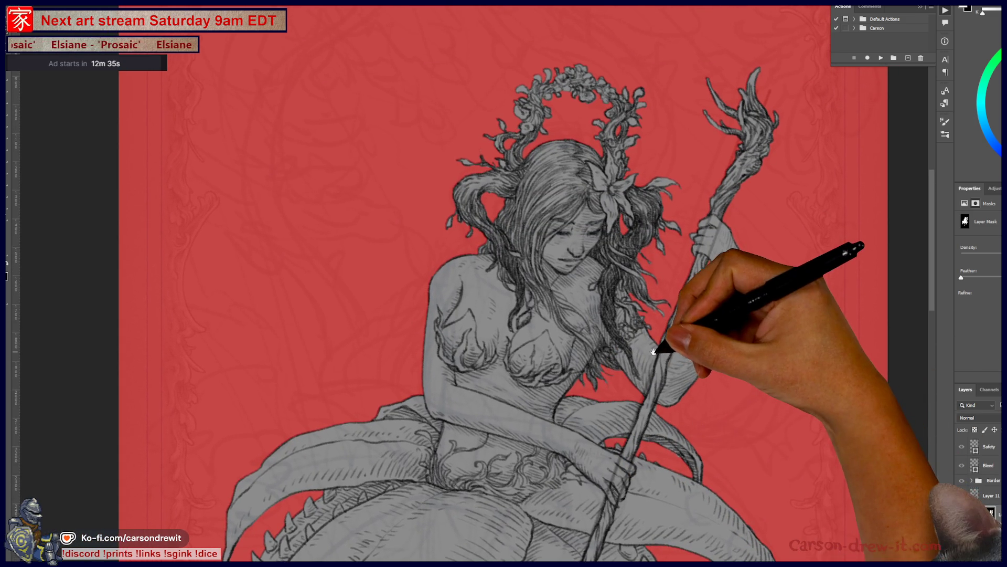
{"action": "scroll", "coordinate": [635, 337], "scroll_direction": "up", "scroll_amount": 5}
{"action": "left_click_drag", "start_coordinate": [619, 340], "coordinate": [643, 327]}
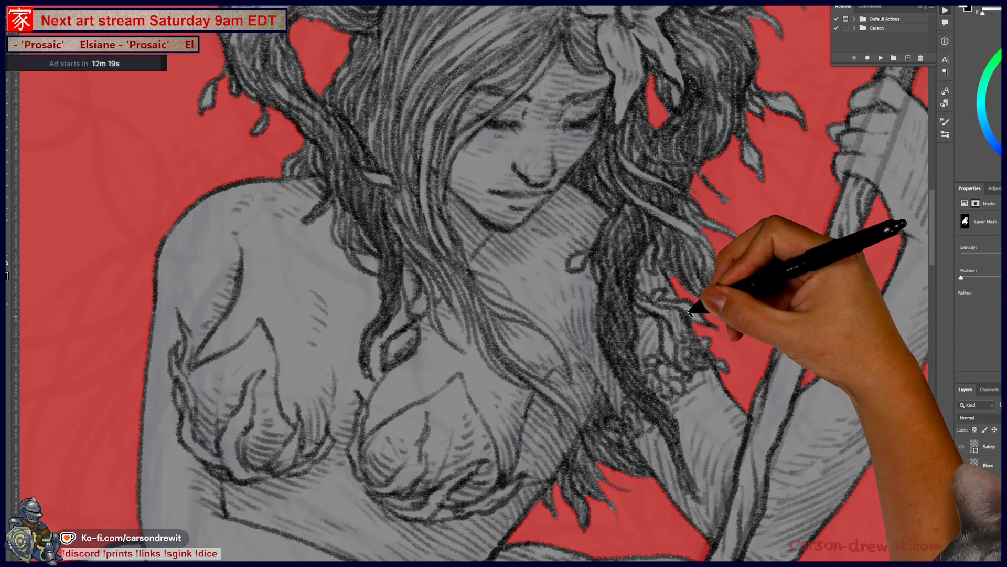
{"action": "scroll", "coordinate": [645, 289], "scroll_direction": "up", "scroll_amount": 6}
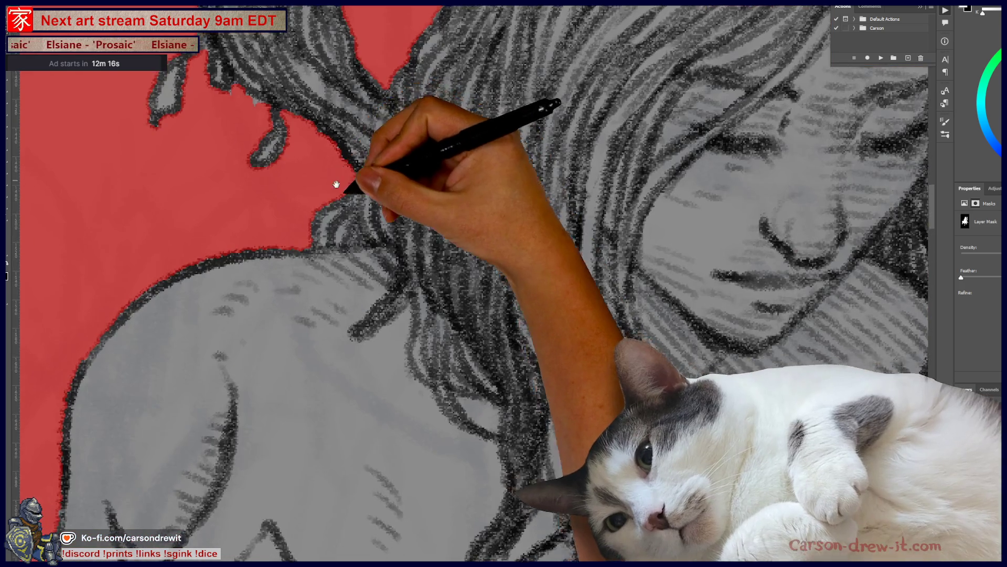
{"action": "mouse_move", "coordinate": [336, 184]}
{"action": "left_mouse_down"}
{"action": "mouse_move", "coordinate": [399, 230]}
{"action": "mouse_move", "coordinate": [475, 343]}
{"action": "left_mouse_up"}
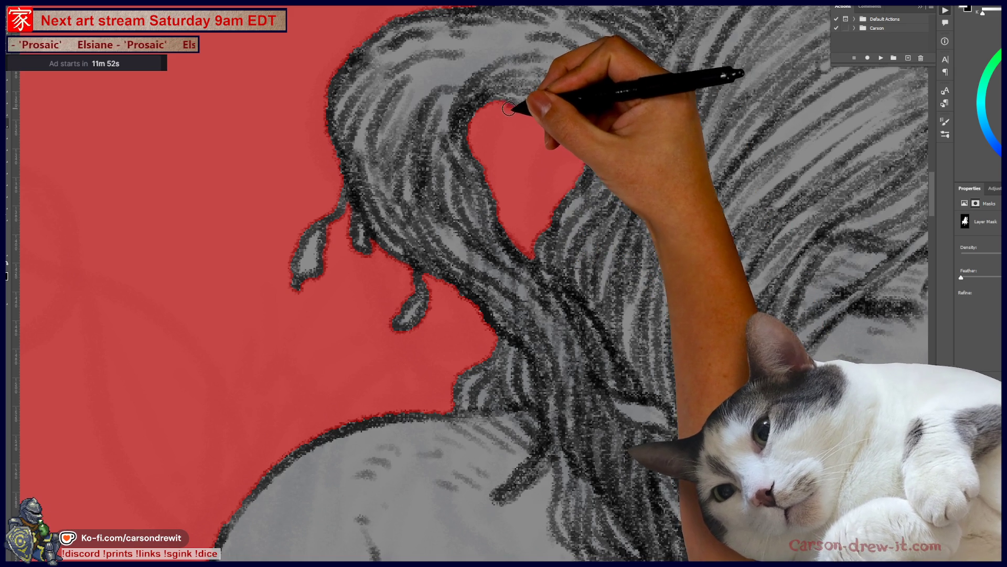
{"action": "mouse_move", "coordinate": [583, 180]}
{"action": "left_mouse_down"}
{"action": "mouse_move", "coordinate": [460, 330]}
{"action": "mouse_move", "coordinate": [468, 310]}
{"action": "left_mouse_up"}
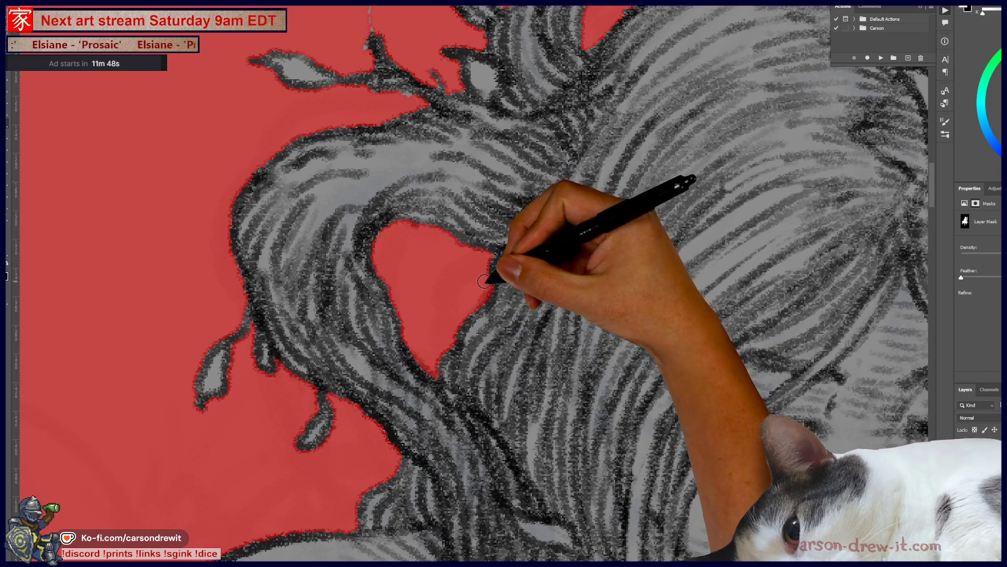
{"action": "left_click_drag", "start_coordinate": [512, 237], "coordinate": [493, 342]}
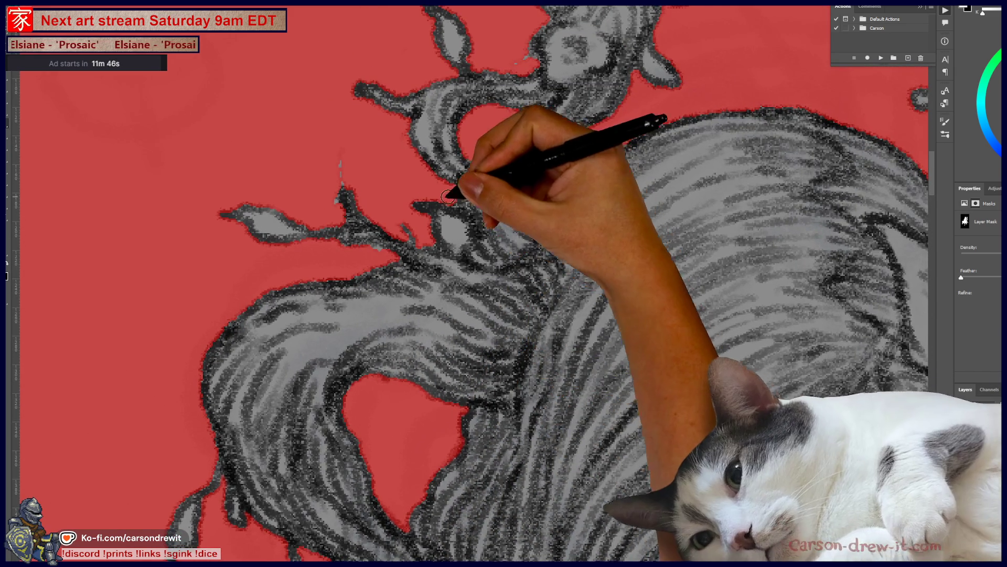
{"action": "mouse_move", "coordinate": [341, 152]}
{"action": "left_mouse_down"}
{"action": "mouse_move", "coordinate": [330, 219]}
{"action": "mouse_move", "coordinate": [338, 236]}
{"action": "mouse_move", "coordinate": [353, 252]}
{"action": "mouse_move", "coordinate": [370, 233]}
{"action": "mouse_move", "coordinate": [394, 261]}
{"action": "mouse_move", "coordinate": [411, 230]}
{"action": "left_mouse_up"}
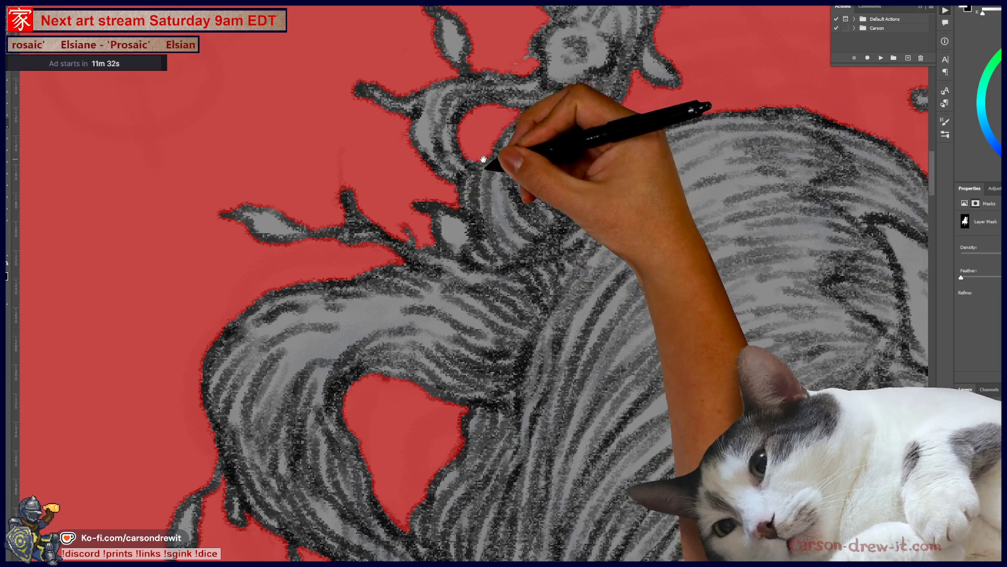
{"action": "left_click_drag", "start_coordinate": [453, 205], "coordinate": [477, 267]}
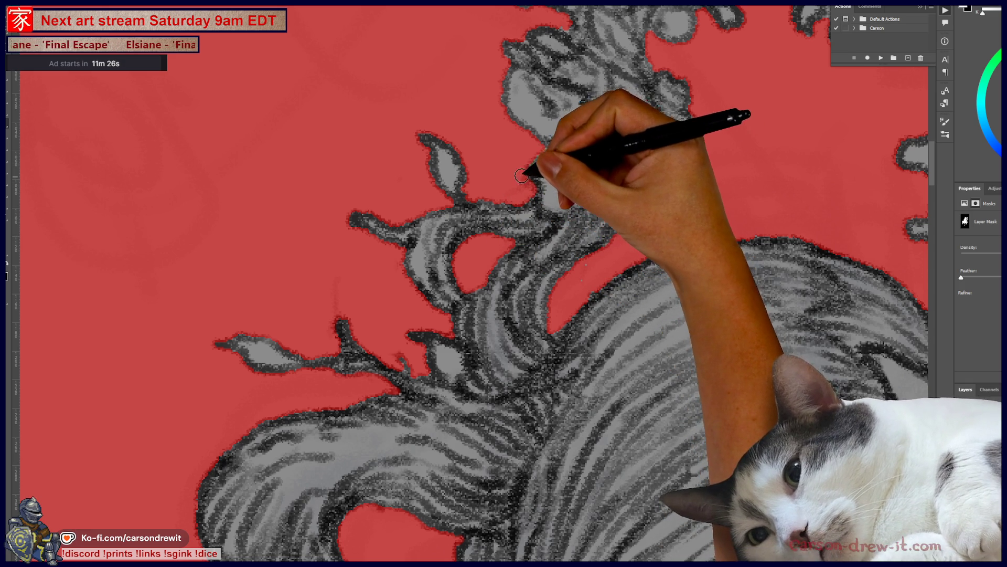
Brush the mask along the wreath's lower ornament edge and its left side.
{"action": "mouse_move", "coordinate": [529, 88]}
{"action": "left_mouse_down"}
{"action": "mouse_move", "coordinate": [445, 245]}
{"action": "mouse_move", "coordinate": [450, 259]}
{"action": "left_mouse_up"}
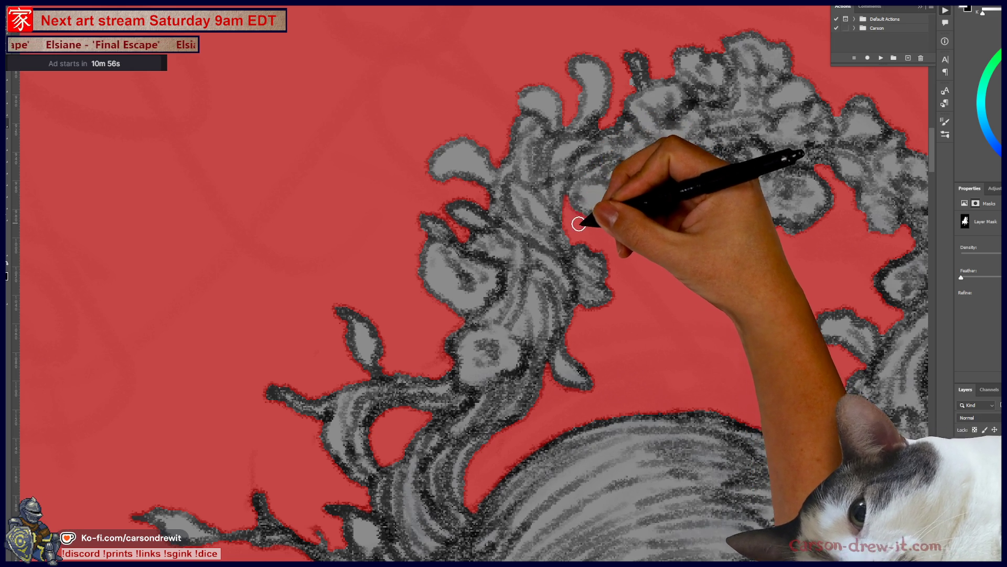
{"action": "left_click_drag", "start_coordinate": [663, 254], "coordinate": [551, 371]}
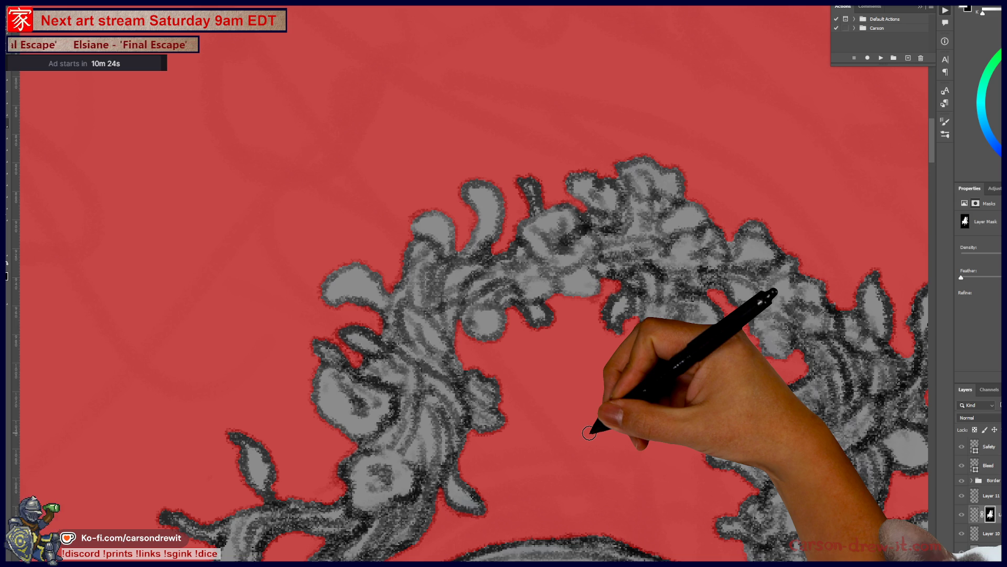
{"action": "mouse_move", "coordinate": [639, 343]}
{"action": "left_mouse_down"}
{"action": "mouse_move", "coordinate": [678, 370]}
{"action": "mouse_move", "coordinate": [663, 357]}
{"action": "left_mouse_up"}
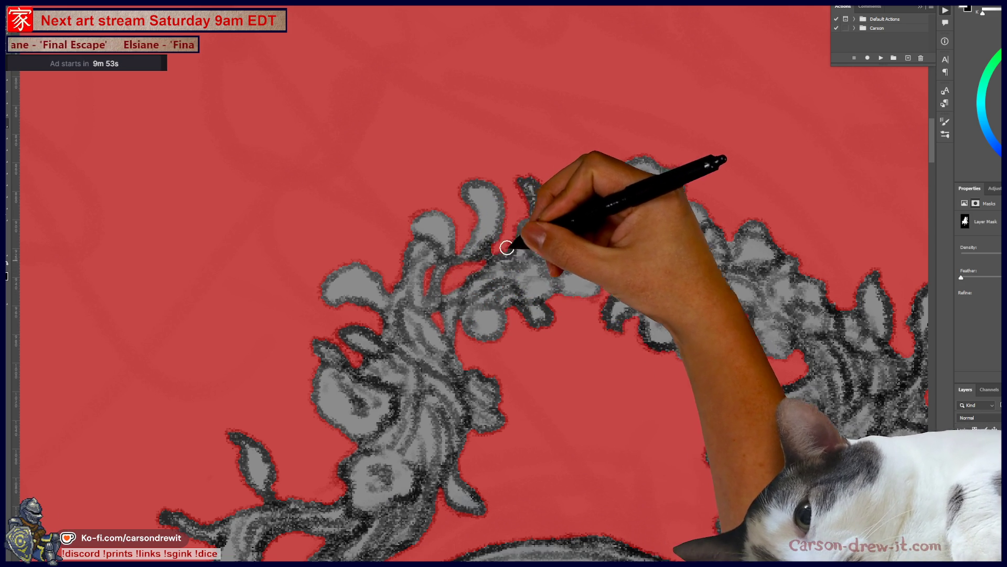
{"action": "left_click_drag", "start_coordinate": [608, 314], "coordinate": [464, 404]}
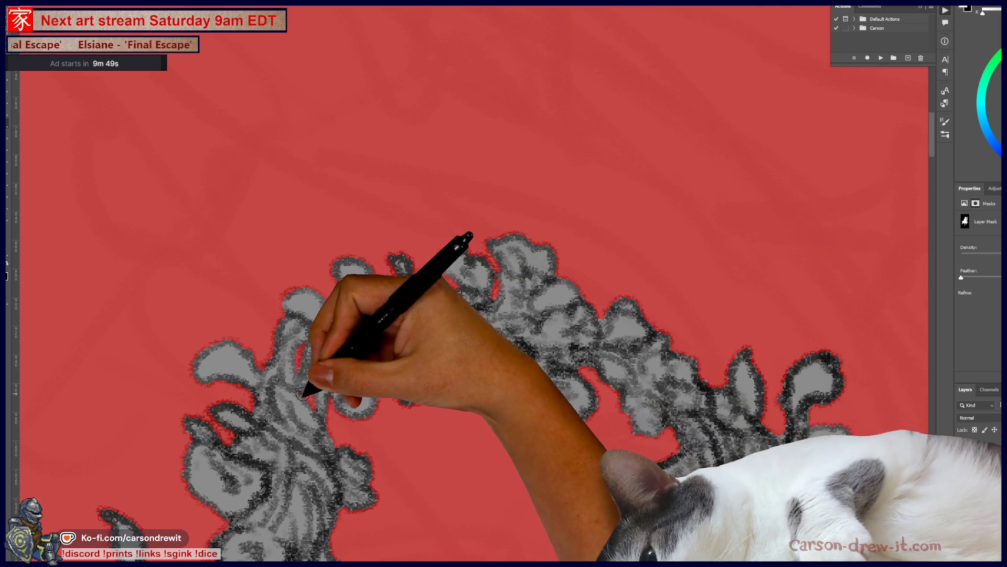
{"action": "mouse_move", "coordinate": [391, 429]}
{"action": "left_mouse_down"}
{"action": "mouse_move", "coordinate": [515, 229]}
{"action": "mouse_move", "coordinate": [445, 266]}
{"action": "mouse_move", "coordinate": [379, 346]}
{"action": "left_mouse_up"}
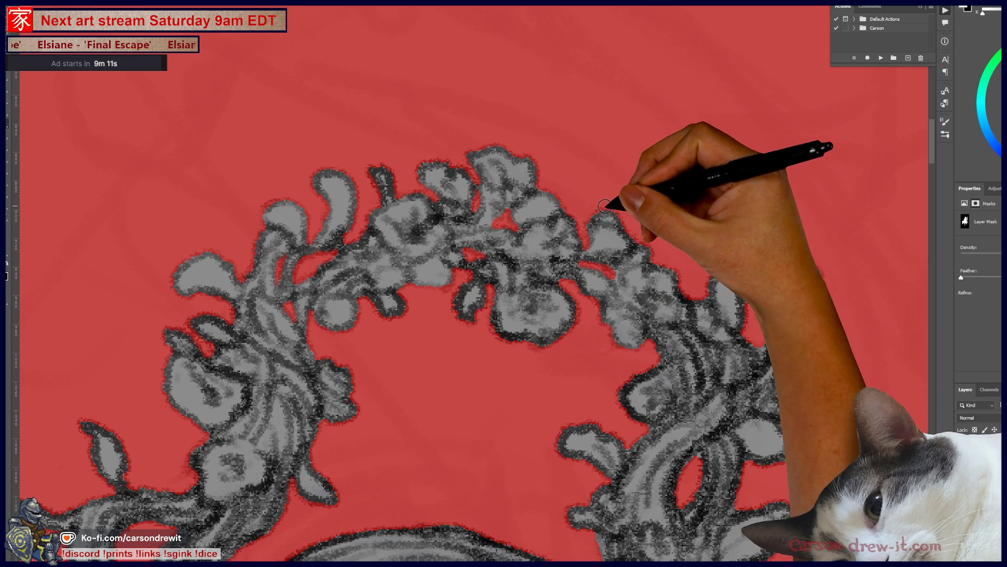
Trace the mask around the wreath's top, right branch and lower right, hugging the lily petals.
{"action": "left_click_drag", "start_coordinate": [636, 288], "coordinate": [580, 252]}
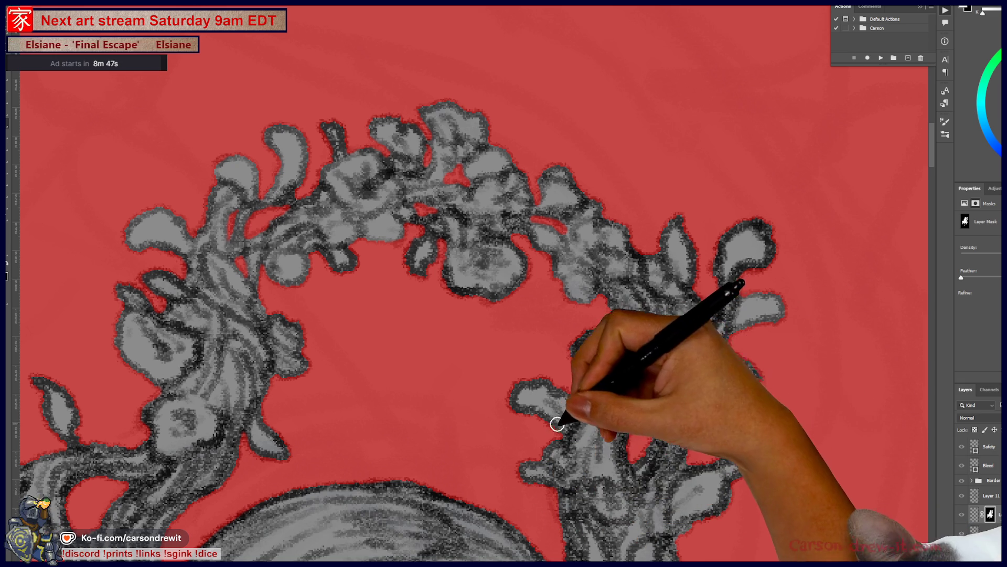
{"action": "left_click_drag", "start_coordinate": [679, 420], "coordinate": [664, 292]}
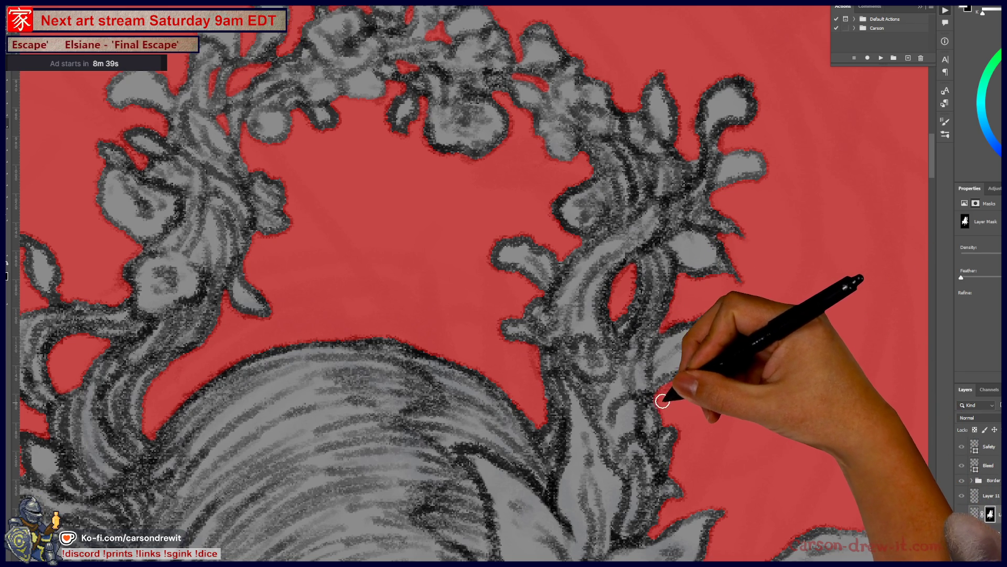
{"action": "left_click_drag", "start_coordinate": [641, 427], "coordinate": [753, 371]}
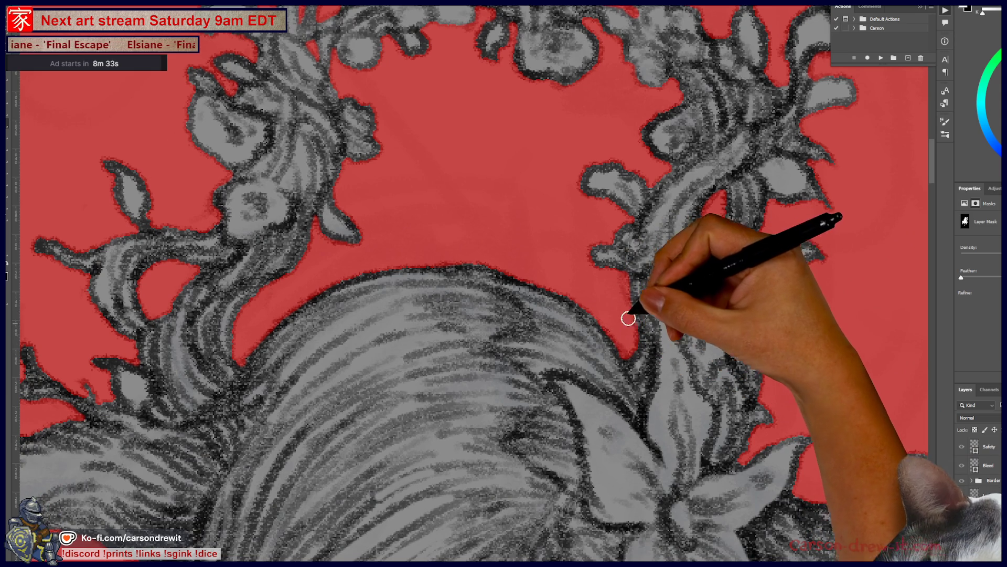
{"action": "mouse_move", "coordinate": [623, 290]}
{"action": "left_mouse_down"}
{"action": "mouse_move", "coordinate": [632, 290]}
{"action": "mouse_move", "coordinate": [648, 413]}
{"action": "left_mouse_up"}
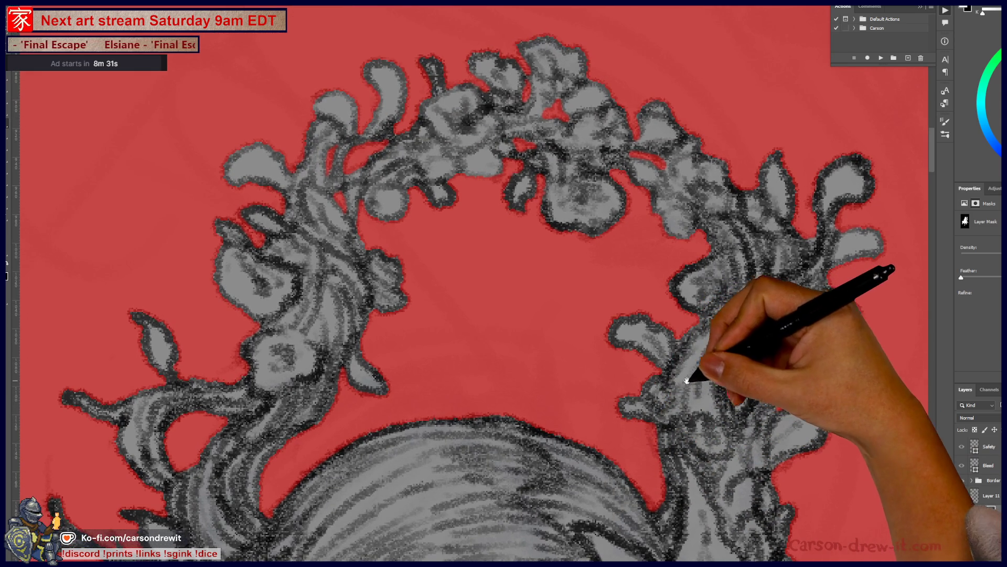
{"action": "mouse_move", "coordinate": [679, 394]}
{"action": "left_mouse_down"}
{"action": "mouse_move", "coordinate": [589, 243]}
{"action": "mouse_move", "coordinate": [540, 198]}
{"action": "left_mouse_up"}
{"action": "left_click_drag", "start_coordinate": [612, 297], "coordinate": [570, 281]}
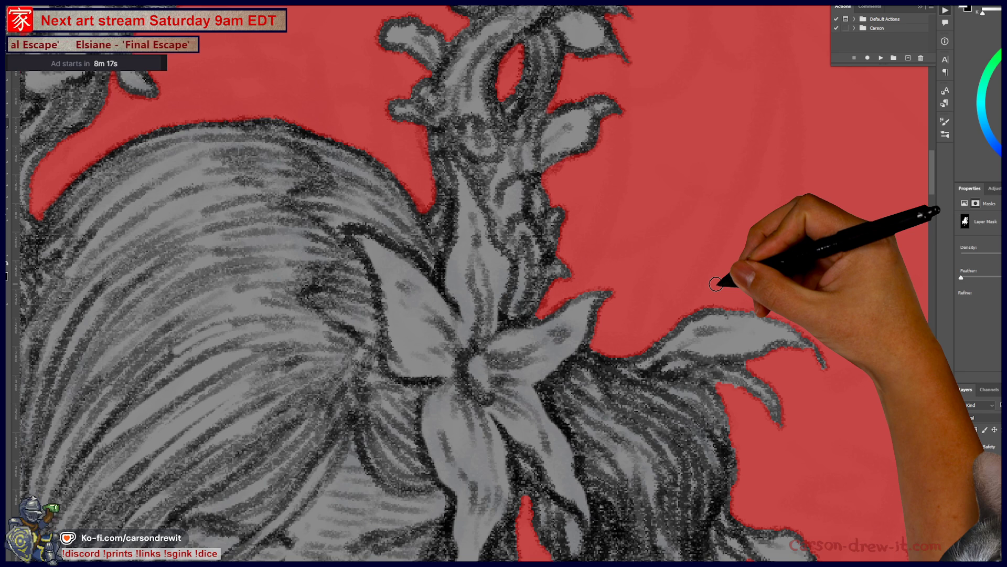
Paint the mask around the hair flower and the curling strands beside the face.
{"action": "mouse_move", "coordinate": [623, 337]}
{"action": "left_mouse_down"}
{"action": "mouse_move", "coordinate": [596, 214]}
{"action": "mouse_move", "coordinate": [564, 192]}
{"action": "left_mouse_up"}
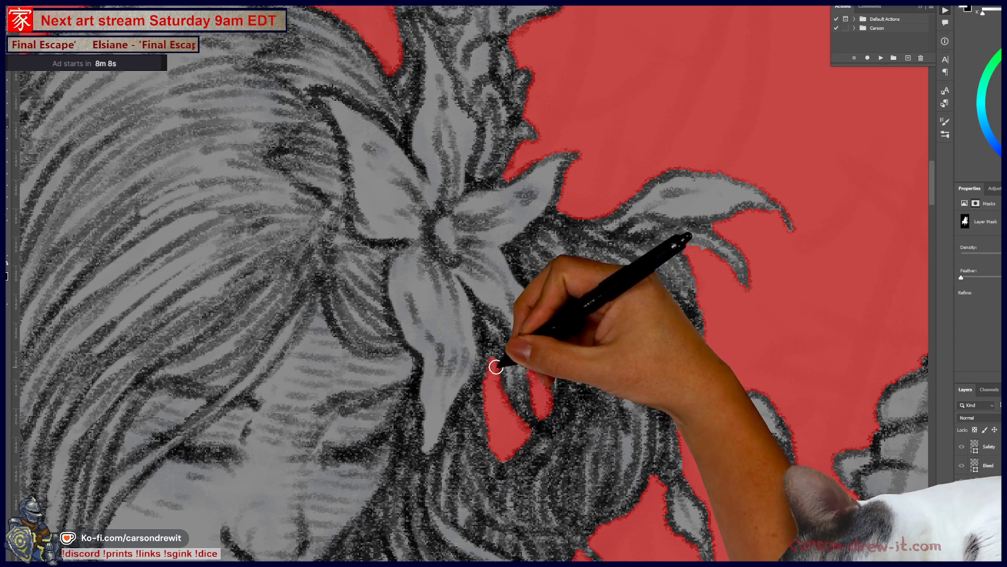
{"action": "mouse_move", "coordinate": [517, 236]}
{"action": "left_mouse_down"}
{"action": "mouse_move", "coordinate": [590, 393]}
{"action": "mouse_move", "coordinate": [611, 404]}
{"action": "mouse_move", "coordinate": [521, 127]}
{"action": "left_mouse_up"}
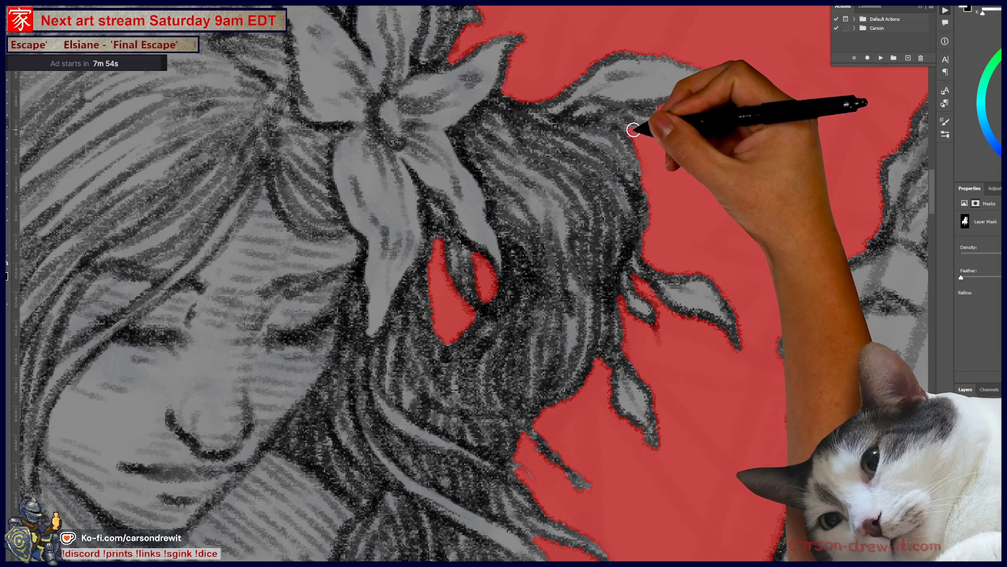
{"action": "left_click_drag", "start_coordinate": [637, 129], "coordinate": [685, 172]}
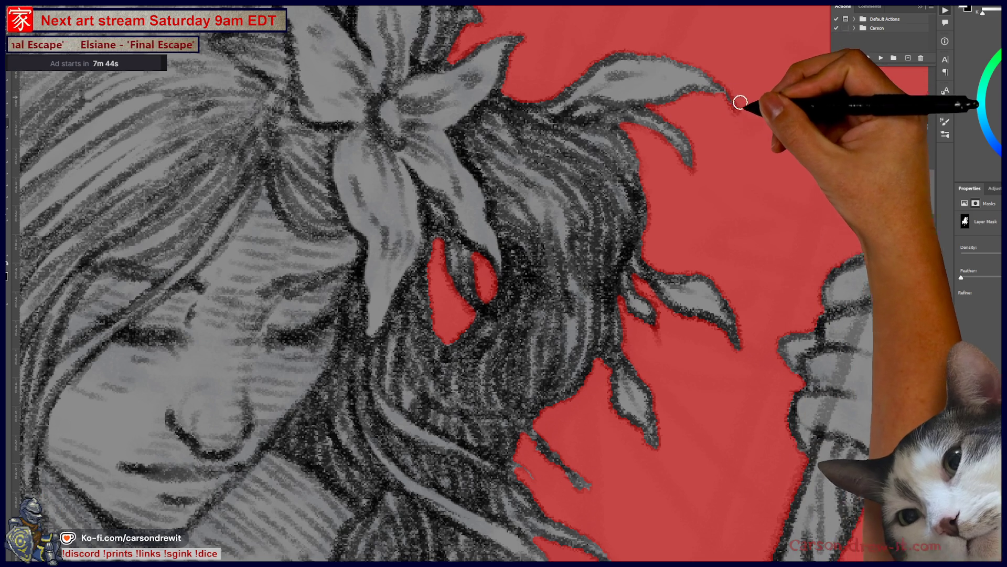
{"action": "left_click_drag", "start_coordinate": [719, 130], "coordinate": [753, 274]}
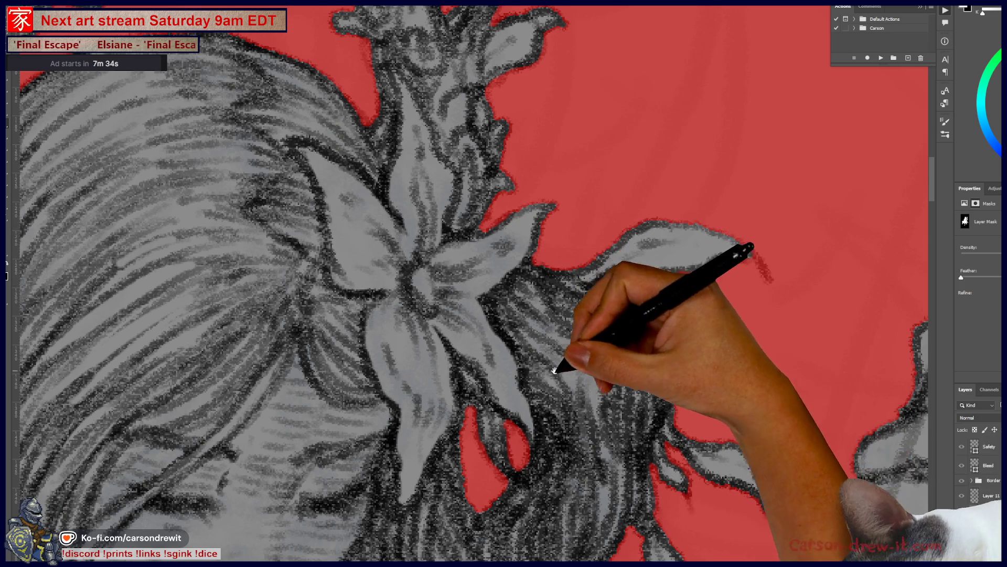
{"action": "left_click_drag", "start_coordinate": [562, 353], "coordinate": [619, 196]}
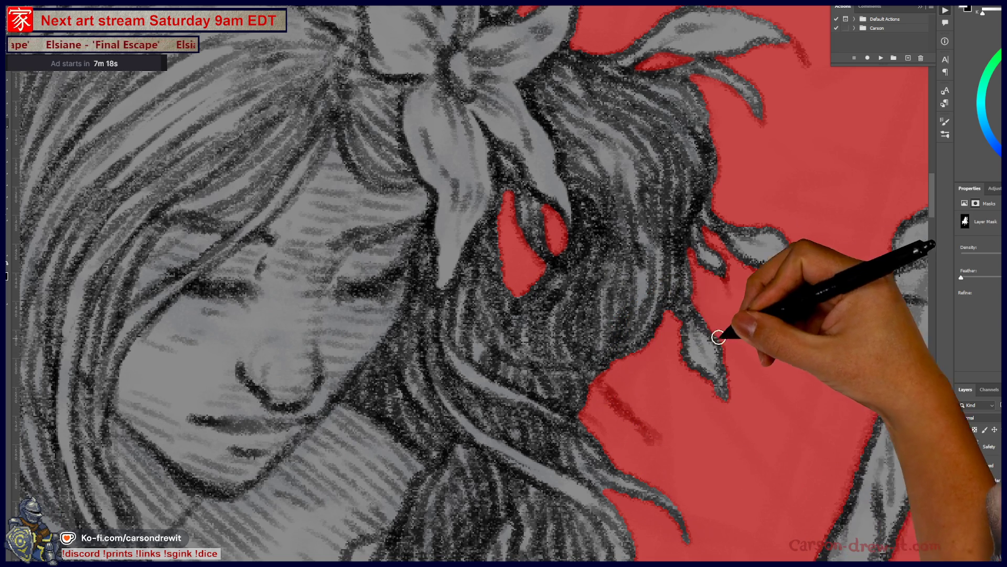
{"action": "mouse_move", "coordinate": [663, 388]}
{"action": "left_mouse_down"}
{"action": "mouse_move", "coordinate": [675, 247]}
{"action": "mouse_move", "coordinate": [596, 265]}
{"action": "left_mouse_up"}
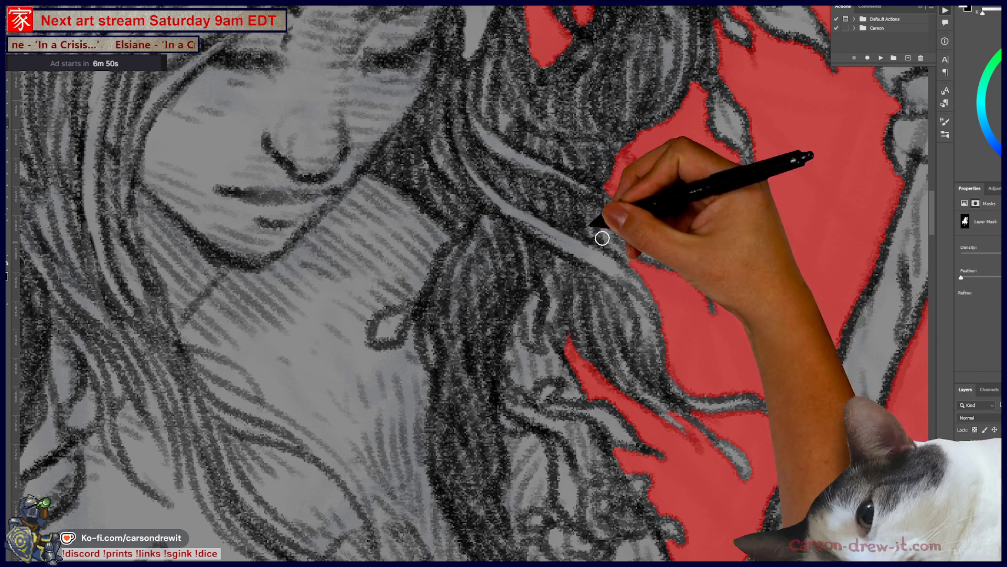
Extend the mask along the hair edge and the strands around the hair flower.
{"action": "mouse_move", "coordinate": [629, 256]}
{"action": "left_mouse_down"}
{"action": "mouse_move", "coordinate": [598, 205]}
{"action": "mouse_move", "coordinate": [635, 266]}
{"action": "mouse_move", "coordinate": [593, 200]}
{"action": "mouse_move", "coordinate": [627, 191]}
{"action": "mouse_move", "coordinate": [694, 251]}
{"action": "left_mouse_up"}
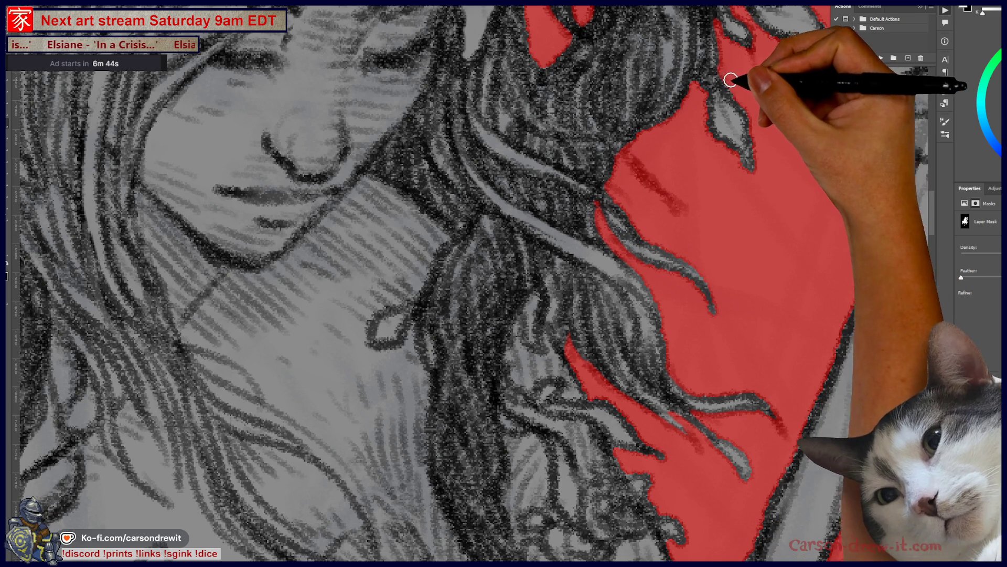
{"action": "mouse_move", "coordinate": [753, 108]}
{"action": "left_mouse_down"}
{"action": "mouse_move", "coordinate": [742, 241]}
{"action": "mouse_move", "coordinate": [708, 326]}
{"action": "left_mouse_up"}
{"action": "left_click_drag", "start_coordinate": [674, 124], "coordinate": [683, 231]}
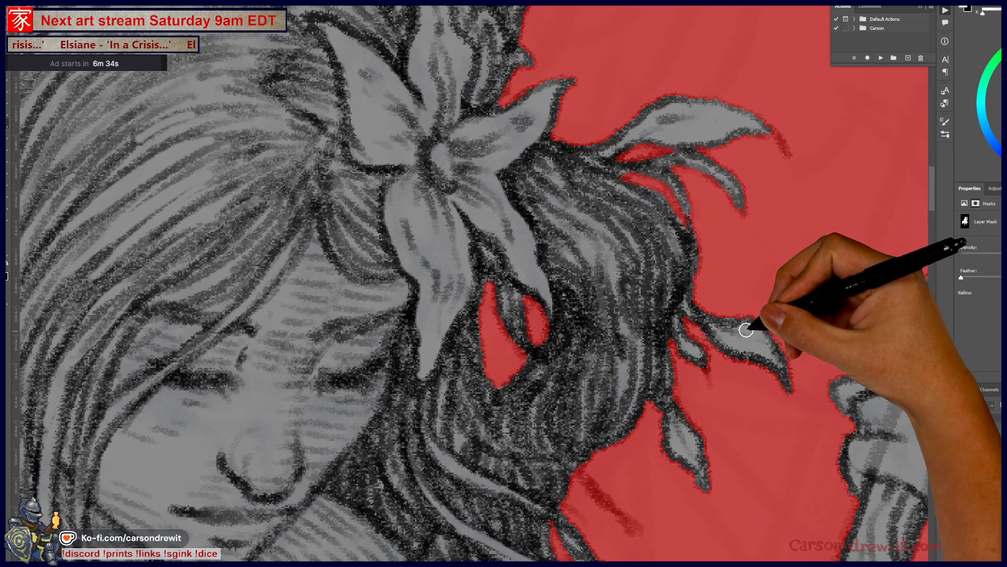
{"action": "left_click_drag", "start_coordinate": [716, 261], "coordinate": [584, 162]}
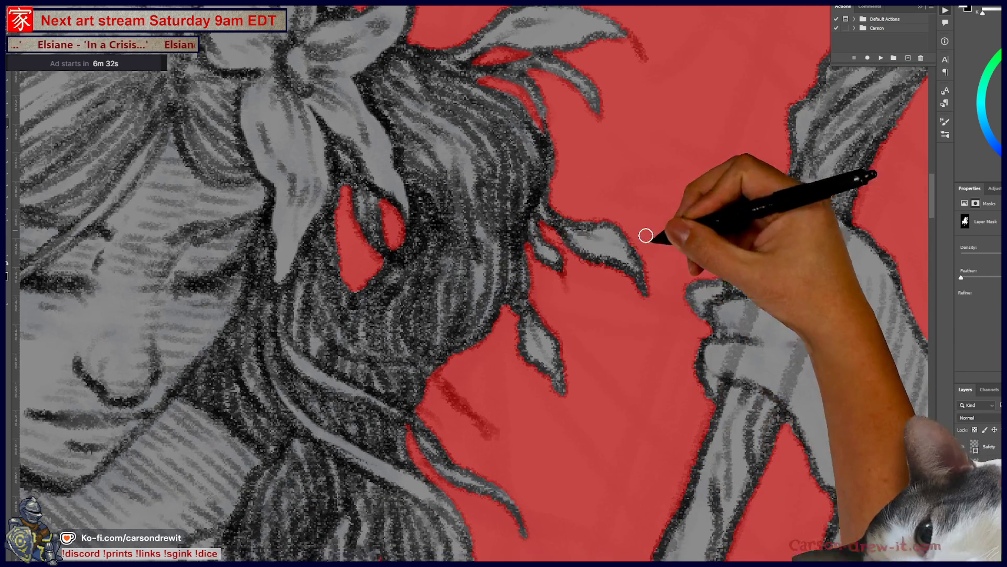
{"action": "mouse_move", "coordinate": [608, 428]}
{"action": "left_mouse_down"}
{"action": "mouse_move", "coordinate": [630, 259]}
{"action": "mouse_move", "coordinate": [698, 226]}
{"action": "left_mouse_up"}
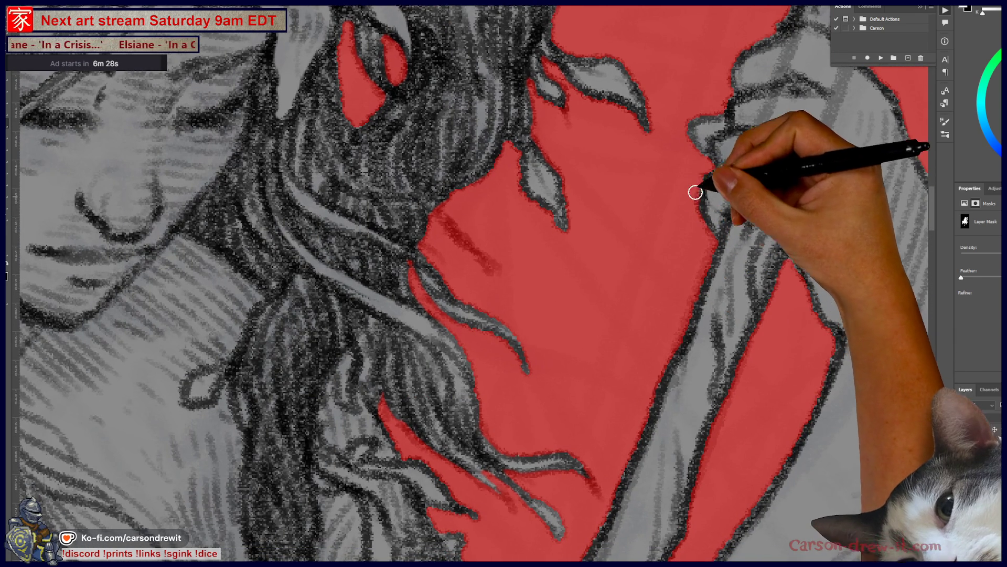
{"action": "left_click_drag", "start_coordinate": [688, 294], "coordinate": [719, 192]}
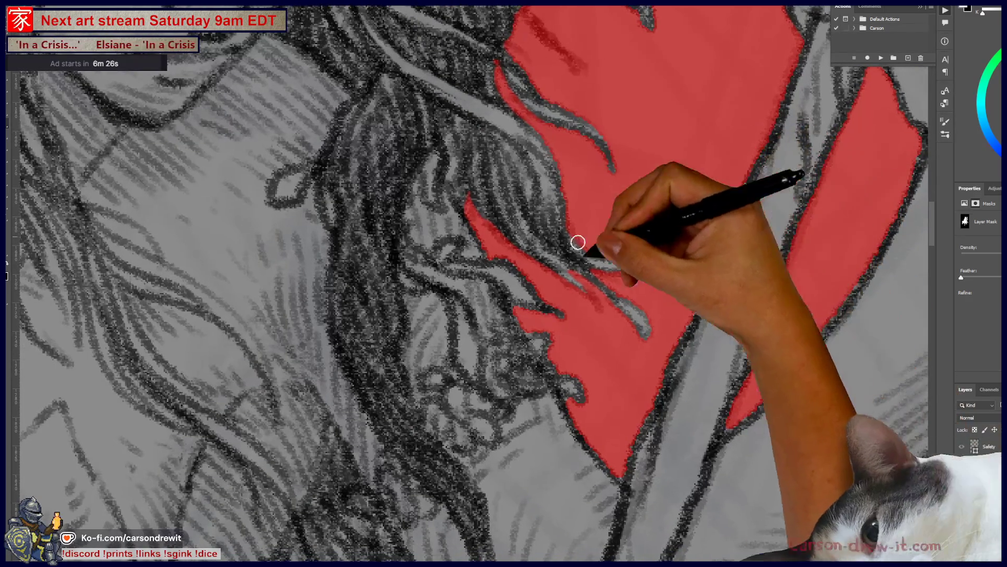
{"action": "mouse_move", "coordinate": [659, 375]}
{"action": "left_mouse_down"}
{"action": "mouse_move", "coordinate": [675, 400]}
{"action": "mouse_move", "coordinate": [641, 395]}
{"action": "left_mouse_up"}
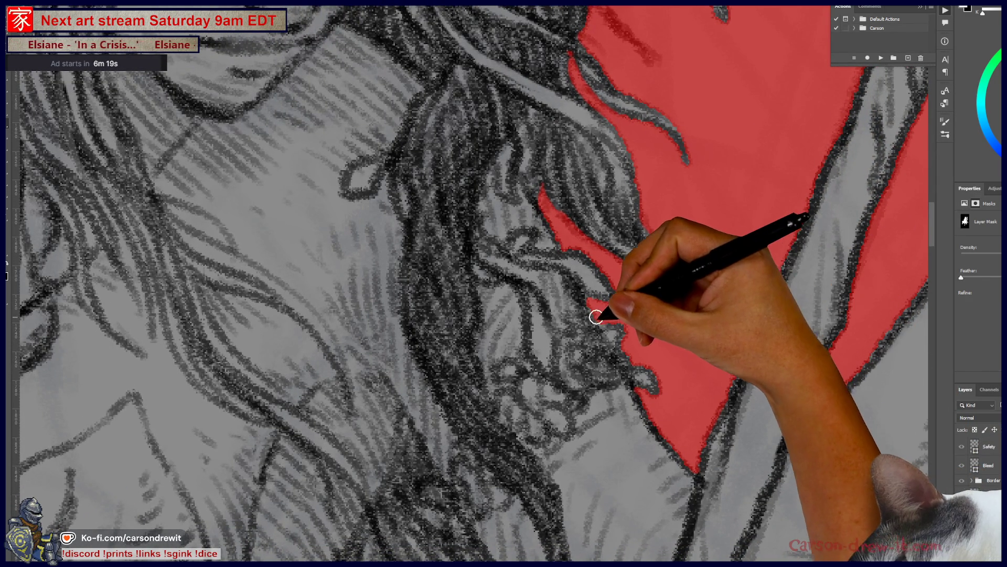
Extend the mask into the hair by the chin, over and behind the shoulder.
{"action": "mouse_move", "coordinate": [650, 317]}
{"action": "left_mouse_down"}
{"action": "mouse_move", "coordinate": [720, 371]}
{"action": "mouse_move", "coordinate": [637, 292]}
{"action": "mouse_move", "coordinate": [731, 411]}
{"action": "mouse_move", "coordinate": [821, 427]}
{"action": "mouse_move", "coordinate": [682, 461]}
{"action": "left_mouse_up"}
{"action": "mouse_move", "coordinate": [426, 242]}
{"action": "left_mouse_down"}
{"action": "mouse_move", "coordinate": [443, 314]}
{"action": "mouse_move", "coordinate": [447, 305]}
{"action": "left_mouse_up"}
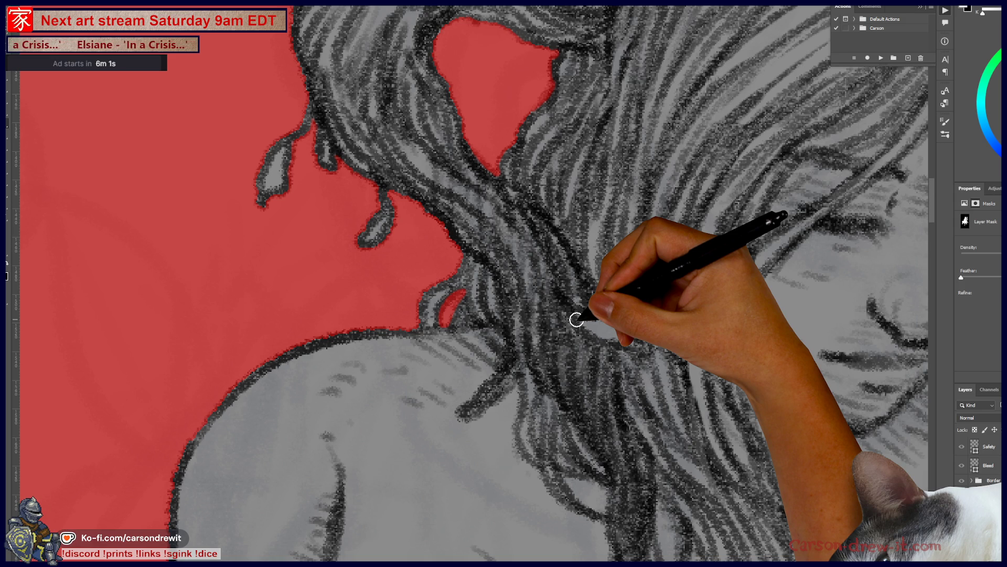
{"action": "mouse_move", "coordinate": [576, 320]}
{"action": "left_mouse_down"}
{"action": "mouse_move", "coordinate": [499, 200]}
{"action": "mouse_move", "coordinate": [550, 331]}
{"action": "mouse_move", "coordinate": [521, 223]}
{"action": "mouse_move", "coordinate": [425, 270]}
{"action": "mouse_move", "coordinate": [567, 254]}
{"action": "mouse_move", "coordinate": [535, 139]}
{"action": "mouse_move", "coordinate": [520, 145]}
{"action": "mouse_move", "coordinate": [602, 208]}
{"action": "mouse_move", "coordinate": [517, 294]}
{"action": "mouse_move", "coordinate": [524, 266]}
{"action": "mouse_move", "coordinate": [432, 280]}
{"action": "mouse_move", "coordinate": [480, 360]}
{"action": "mouse_move", "coordinate": [597, 225]}
{"action": "mouse_move", "coordinate": [573, 234]}
{"action": "mouse_move", "coordinate": [588, 170]}
{"action": "mouse_move", "coordinate": [708, 124]}
{"action": "mouse_move", "coordinate": [703, 196]}
{"action": "mouse_move", "coordinate": [747, 150]}
{"action": "mouse_move", "coordinate": [652, 249]}
{"action": "left_mouse_up"}
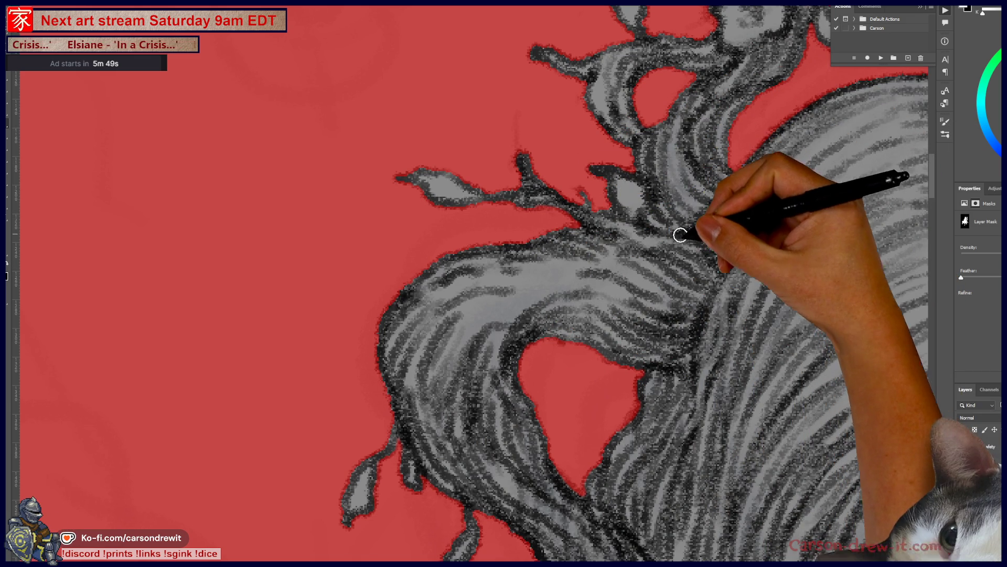
{"action": "mouse_move", "coordinate": [587, 159]}
{"action": "left_mouse_down"}
{"action": "mouse_move", "coordinate": [600, 343]}
{"action": "mouse_move", "coordinate": [641, 263]}
{"action": "mouse_move", "coordinate": [675, 90]}
{"action": "mouse_move", "coordinate": [701, 86]}
{"action": "mouse_move", "coordinate": [712, 159]}
{"action": "left_mouse_up"}
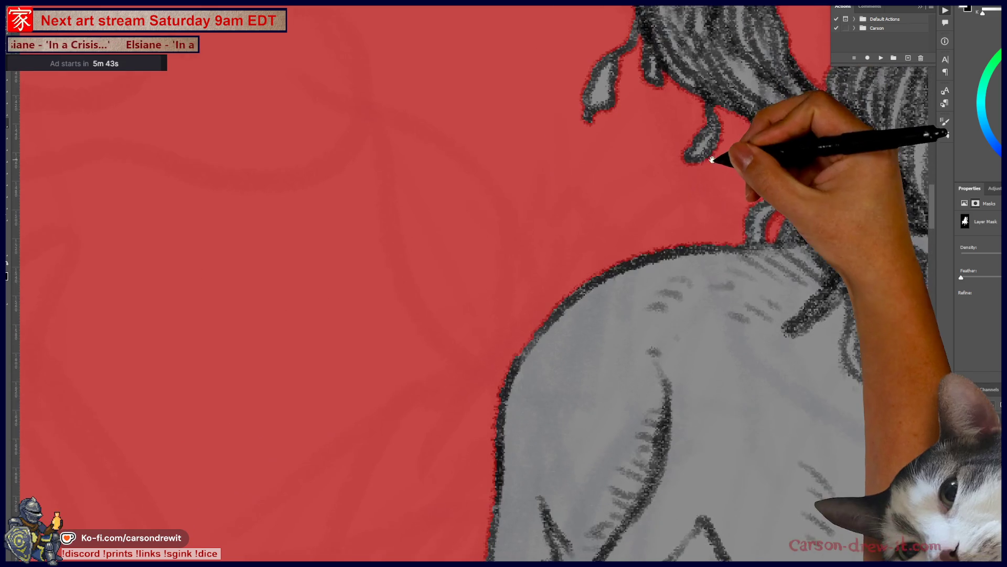
{"action": "left_click_drag", "start_coordinate": [534, 315], "coordinate": [607, 124]}
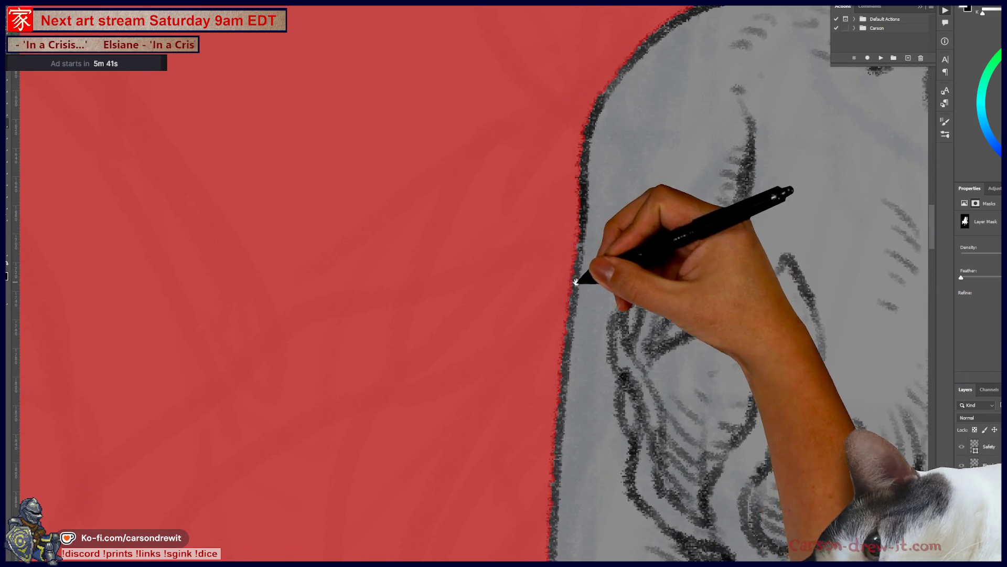
{"action": "left_click_drag", "start_coordinate": [575, 280], "coordinate": [524, 67]}
{"action": "mouse_move", "coordinate": [513, 535]}
{"action": "left_mouse_down"}
{"action": "mouse_move", "coordinate": [512, 331]}
{"action": "mouse_move", "coordinate": [568, 218]}
{"action": "left_mouse_up"}
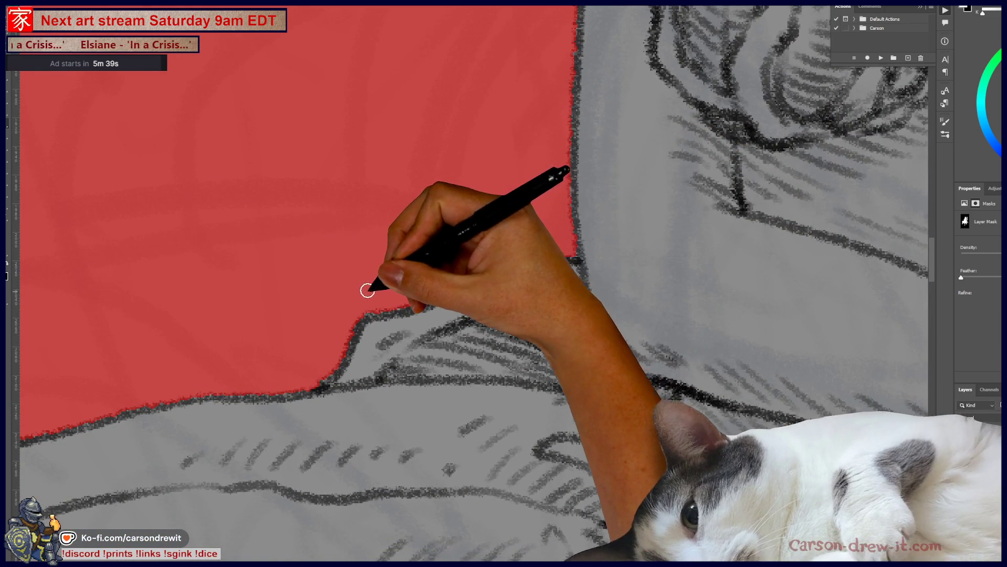
{"action": "scroll", "coordinate": [394, 242], "scroll_direction": "down", "scroll_amount": 5}
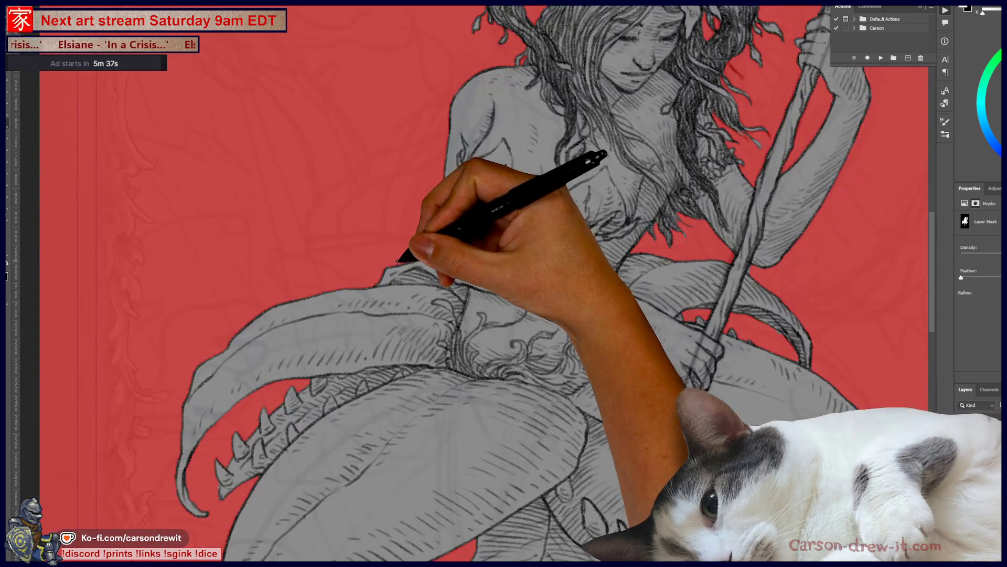
Brush the mask along the spiked tentacle tip, the leaf skirt's leaves and the long stem.
{"action": "left_click_drag", "start_coordinate": [438, 292], "coordinate": [484, 282]}
{"action": "scroll", "coordinate": [297, 401], "scroll_direction": "up", "scroll_amount": 5}
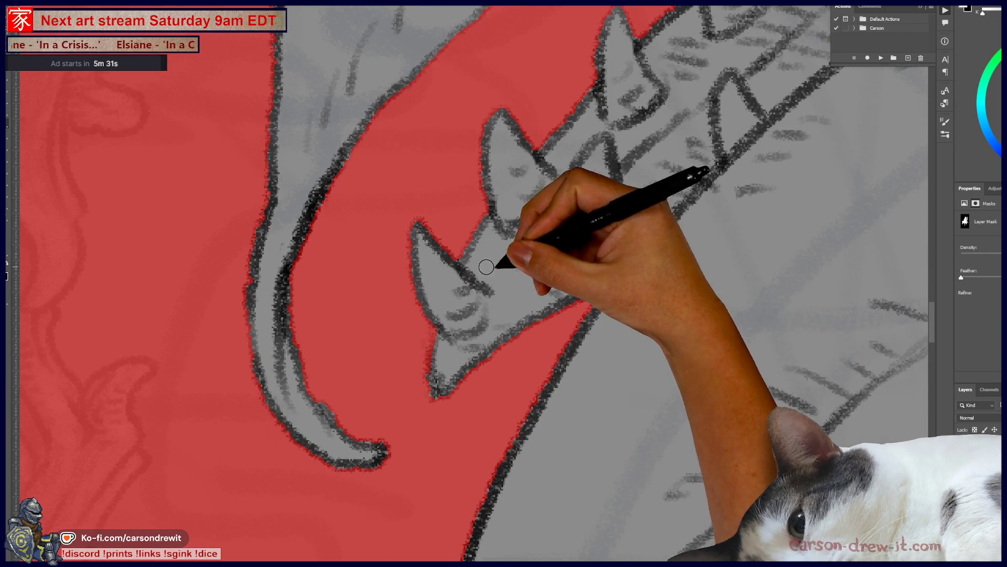
{"action": "mouse_move", "coordinate": [562, 304]}
{"action": "left_mouse_down"}
{"action": "mouse_move", "coordinate": [409, 371]}
{"action": "mouse_move", "coordinate": [447, 359]}
{"action": "left_mouse_up"}
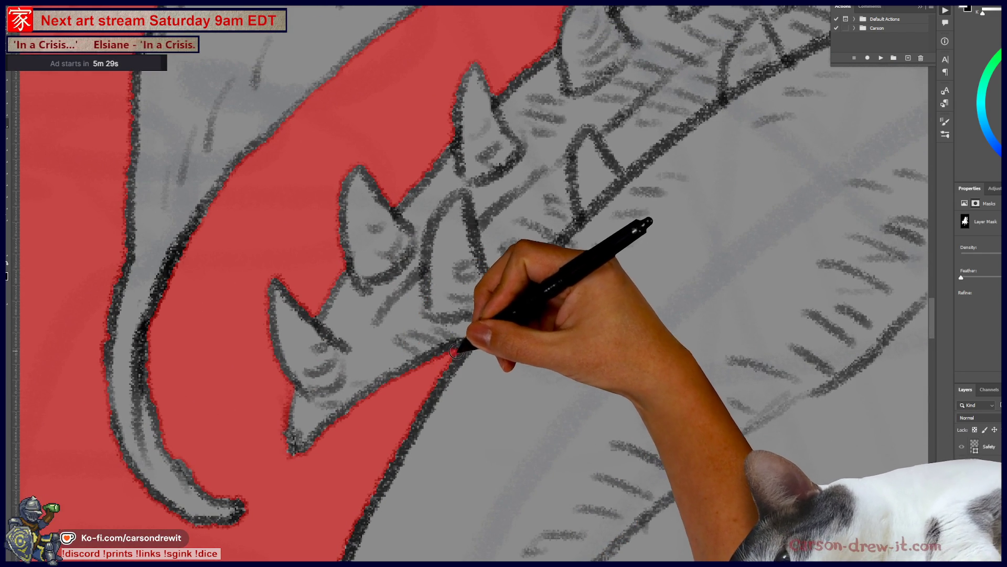
{"action": "scroll", "coordinate": [504, 311], "scroll_direction": "down", "scroll_amount": 5}
{"action": "mouse_move", "coordinate": [675, 349]}
{"action": "left_mouse_down"}
{"action": "mouse_move", "coordinate": [439, 303]}
{"action": "mouse_move", "coordinate": [384, 312]}
{"action": "mouse_move", "coordinate": [427, 315]}
{"action": "mouse_move", "coordinate": [418, 283]}
{"action": "mouse_move", "coordinate": [360, 241]}
{"action": "left_mouse_up"}
{"action": "mouse_move", "coordinate": [396, 384]}
{"action": "left_mouse_down"}
{"action": "mouse_move", "coordinate": [477, 314]}
{"action": "mouse_move", "coordinate": [474, 426]}
{"action": "left_mouse_up"}
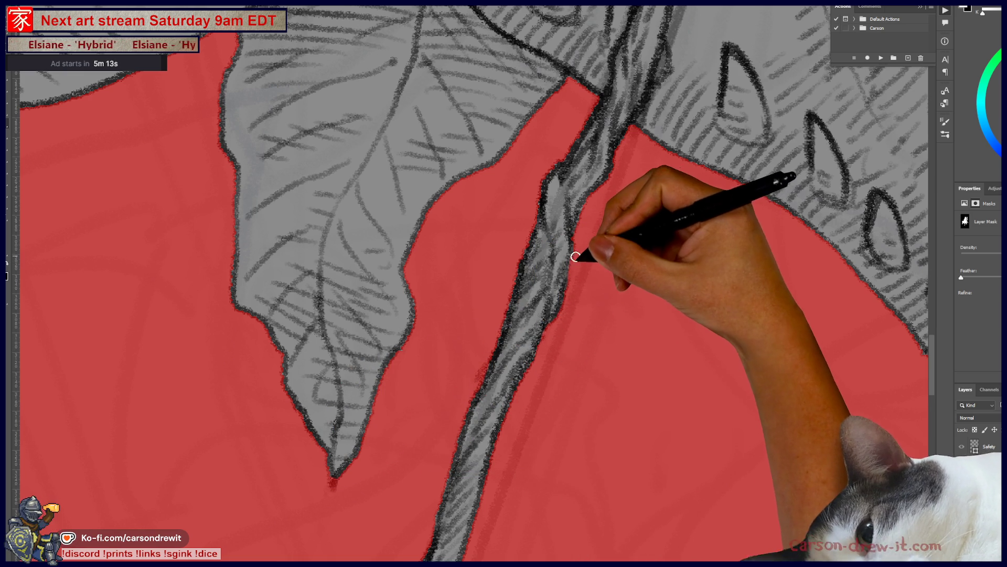
{"action": "mouse_move", "coordinate": [648, 224]}
{"action": "left_mouse_down"}
{"action": "mouse_move", "coordinate": [461, 410]}
{"action": "mouse_move", "coordinate": [352, 393]}
{"action": "mouse_move", "coordinate": [524, 175]}
{"action": "mouse_move", "coordinate": [754, 310]}
{"action": "left_mouse_up"}
{"action": "mouse_move", "coordinate": [525, 462]}
{"action": "left_mouse_down"}
{"action": "mouse_move", "coordinate": [687, 178]}
{"action": "mouse_move", "coordinate": [612, 353]}
{"action": "mouse_move", "coordinate": [557, 382]}
{"action": "mouse_move", "coordinate": [491, 451]}
{"action": "mouse_move", "coordinate": [614, 341]}
{"action": "mouse_move", "coordinate": [499, 227]}
{"action": "left_mouse_up"}
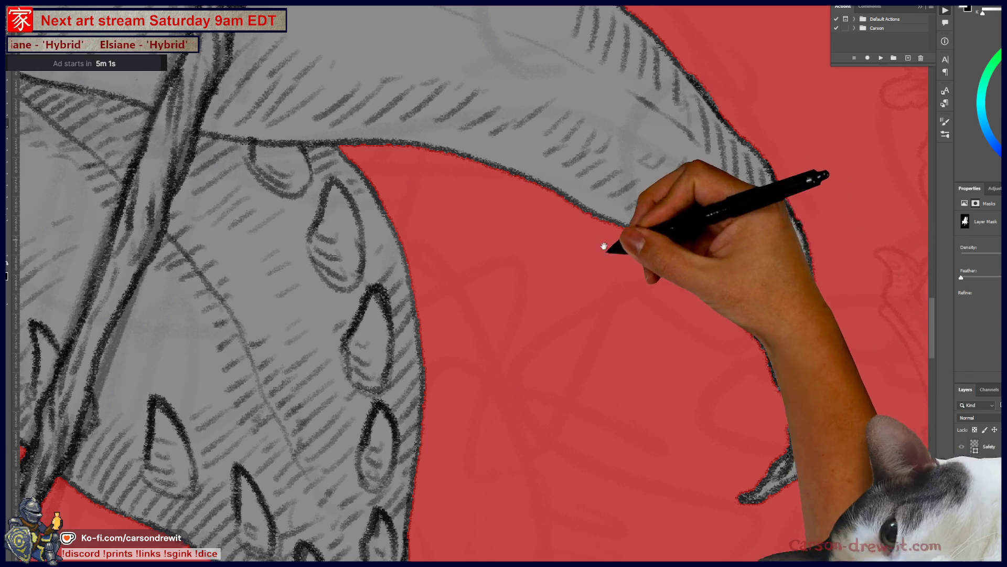
{"action": "left_click_drag", "start_coordinate": [601, 237], "coordinate": [649, 448]}
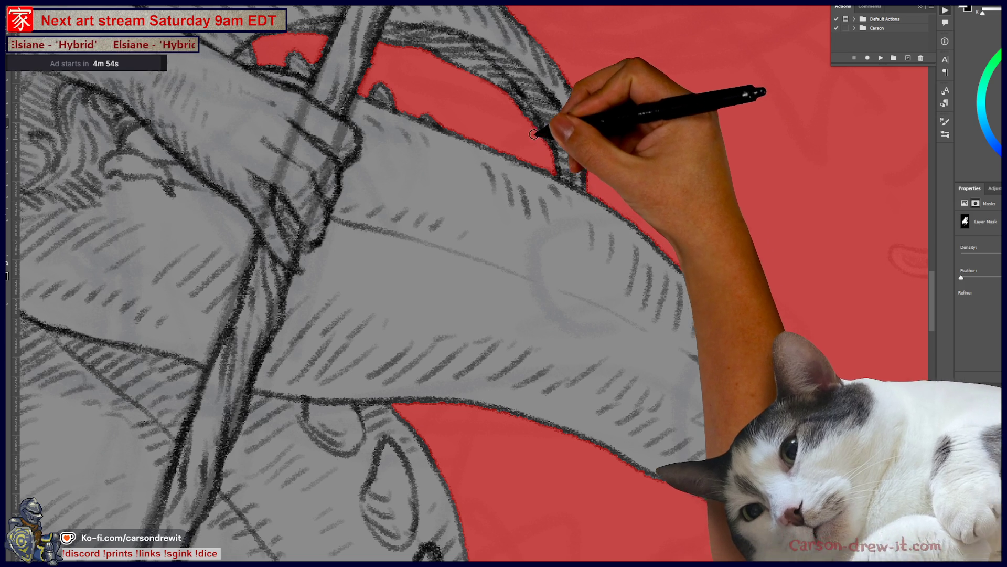
Trace the mask around the gripping hands and the staff's upper shaft and prongs.
{"action": "mouse_move", "coordinate": [465, 135]}
{"action": "left_mouse_down"}
{"action": "mouse_move", "coordinate": [652, 225]}
{"action": "mouse_move", "coordinate": [676, 250]}
{"action": "left_mouse_up"}
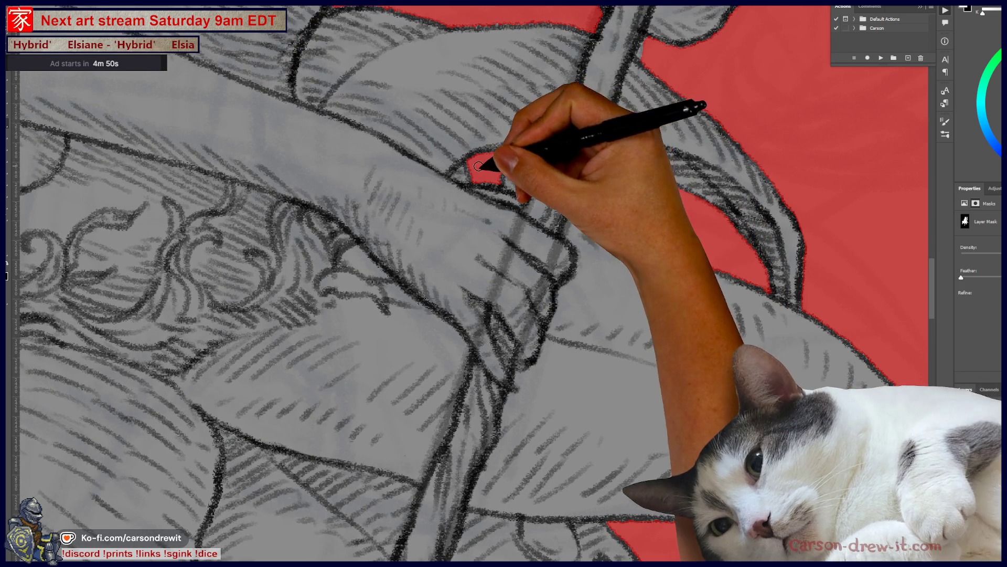
{"action": "left_click_drag", "start_coordinate": [556, 152], "coordinate": [599, 257]}
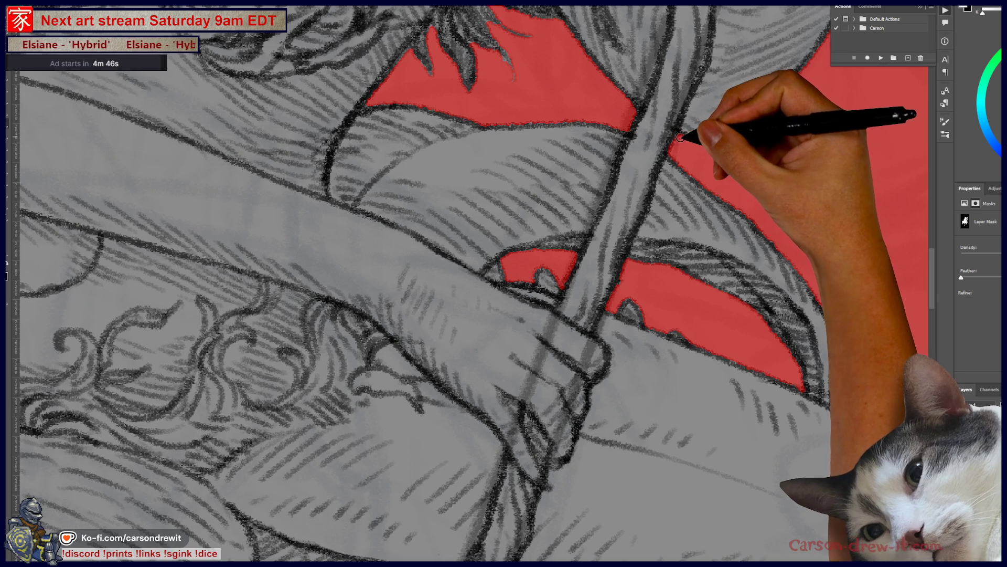
{"action": "mouse_move", "coordinate": [742, 146]}
{"action": "left_mouse_down"}
{"action": "mouse_move", "coordinate": [594, 284]}
{"action": "mouse_move", "coordinate": [591, 333]}
{"action": "mouse_move", "coordinate": [585, 247]}
{"action": "mouse_move", "coordinate": [513, 269]}
{"action": "left_mouse_up"}
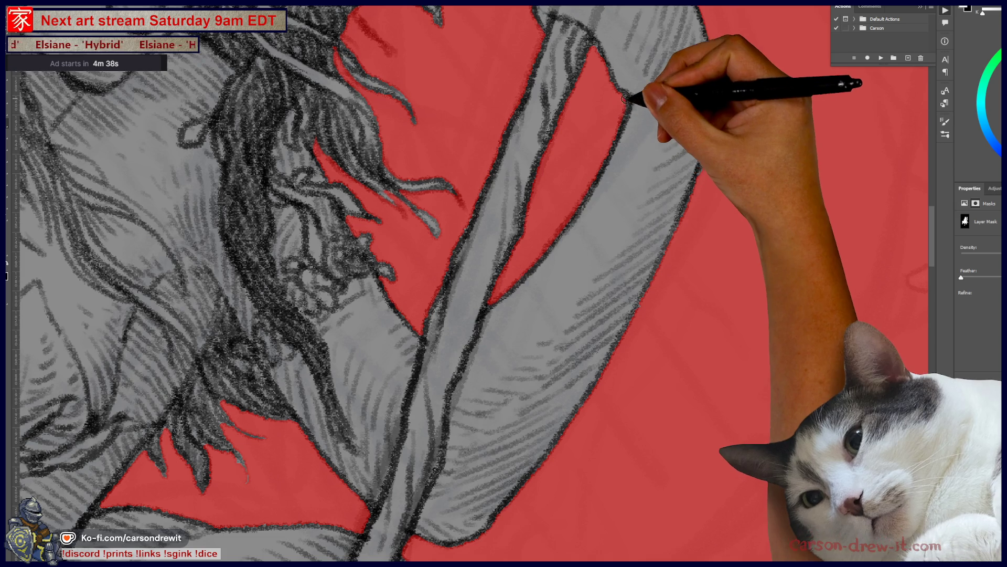
{"action": "left_click_drag", "start_coordinate": [640, 96], "coordinate": [605, 230]}
{"action": "scroll", "coordinate": [583, 229], "scroll_direction": "up", "scroll_amount": 5}
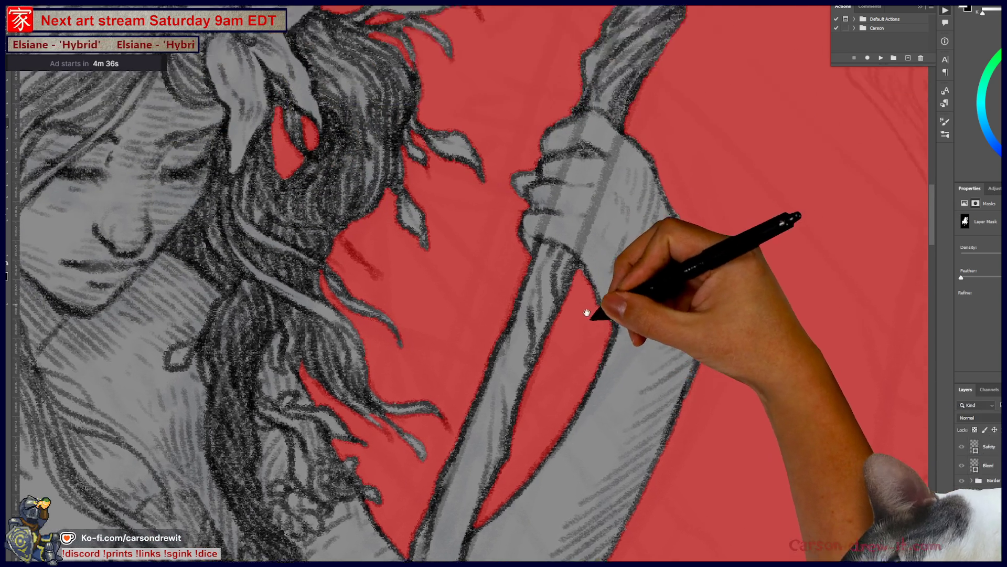
{"action": "scroll", "coordinate": [546, 185], "scroll_direction": "down", "scroll_amount": 2}
{"action": "scroll", "coordinate": [551, 259], "scroll_direction": "up", "scroll_amount": 4}
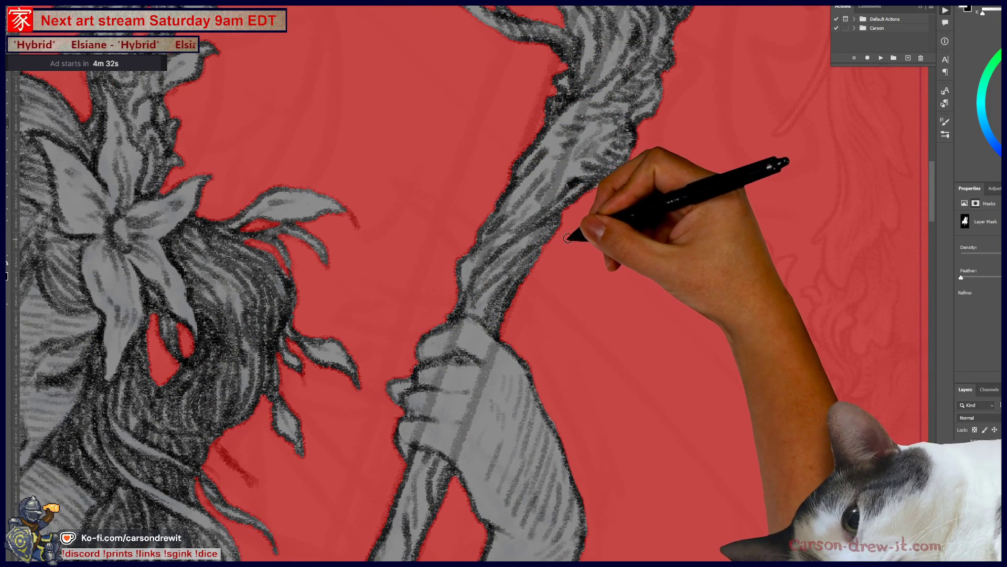
{"action": "scroll", "coordinate": [546, 252], "scroll_direction": "up", "scroll_amount": 4}
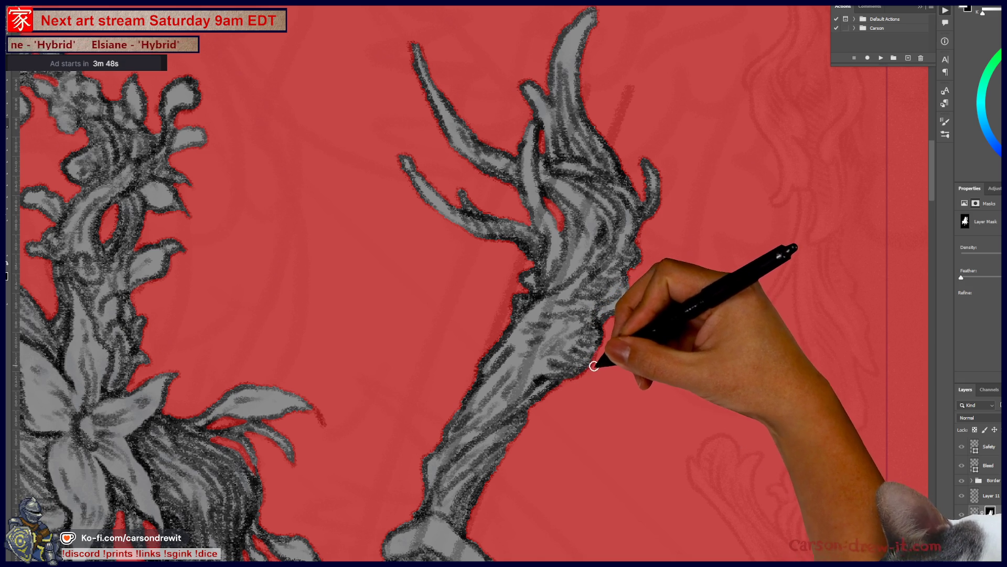
{"action": "key", "text": "ctrl+minus"}
{"action": "key", "text": "ctrl+minus"}
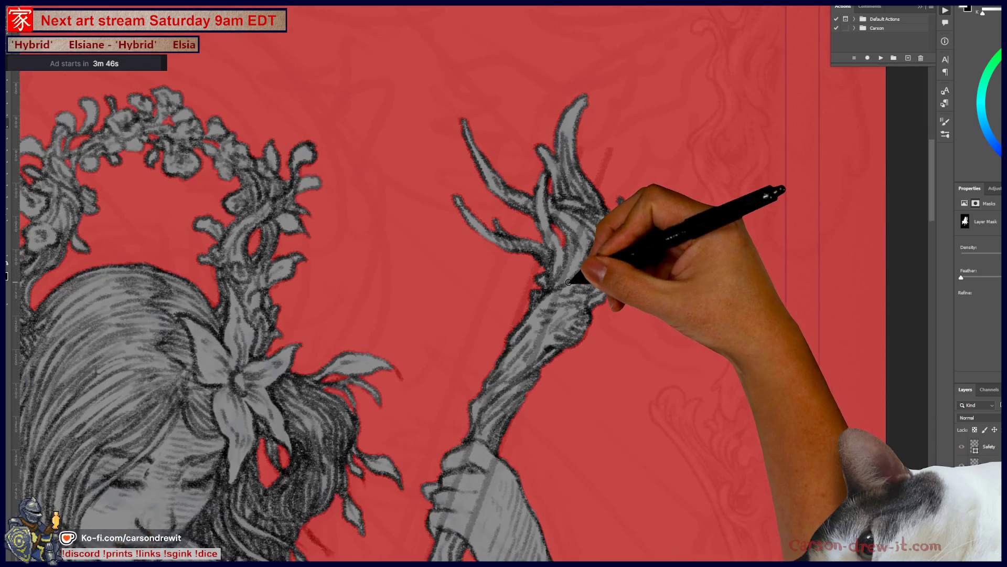
{"action": "left_click_drag", "start_coordinate": [465, 371], "coordinate": [590, 318]}
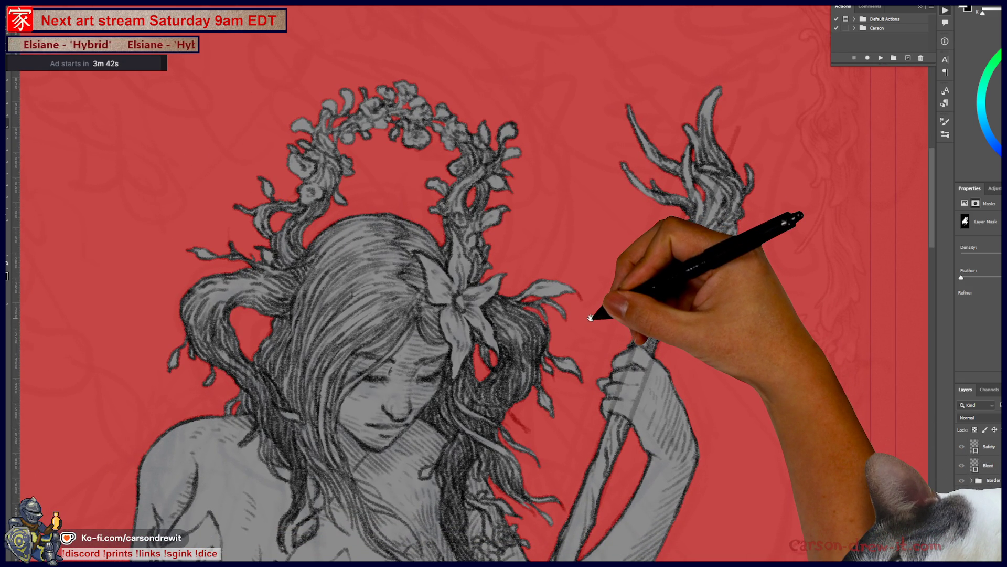
{"action": "key", "text": "ctrl+plus"}
{"action": "key", "text": "ctrl+plus"}
{"action": "key", "text": "ctrl+plus"}
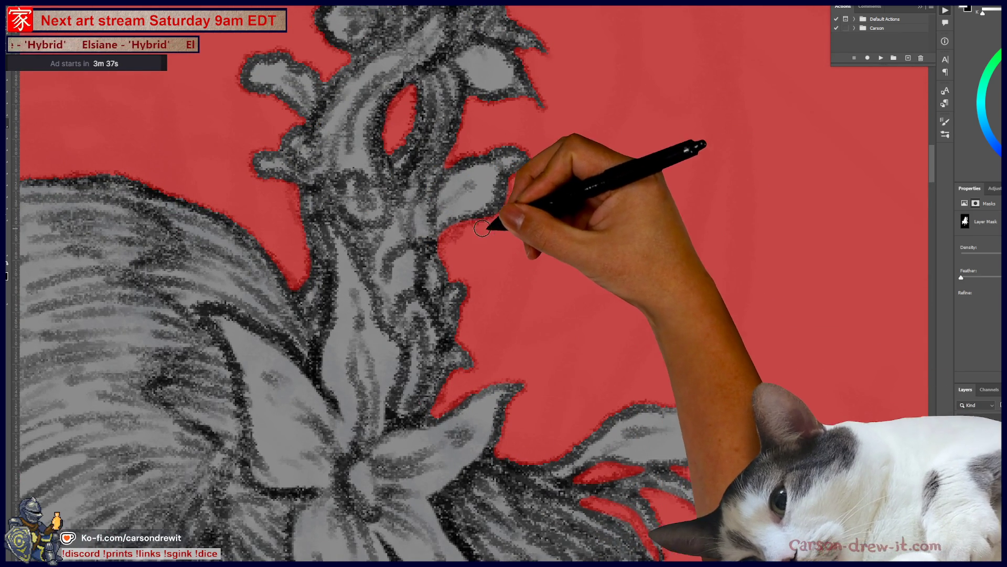
{"action": "mouse_move", "coordinate": [552, 246]}
{"action": "left_mouse_down"}
{"action": "mouse_move", "coordinate": [625, 409]}
{"action": "mouse_move", "coordinate": [641, 417]}
{"action": "left_mouse_up"}
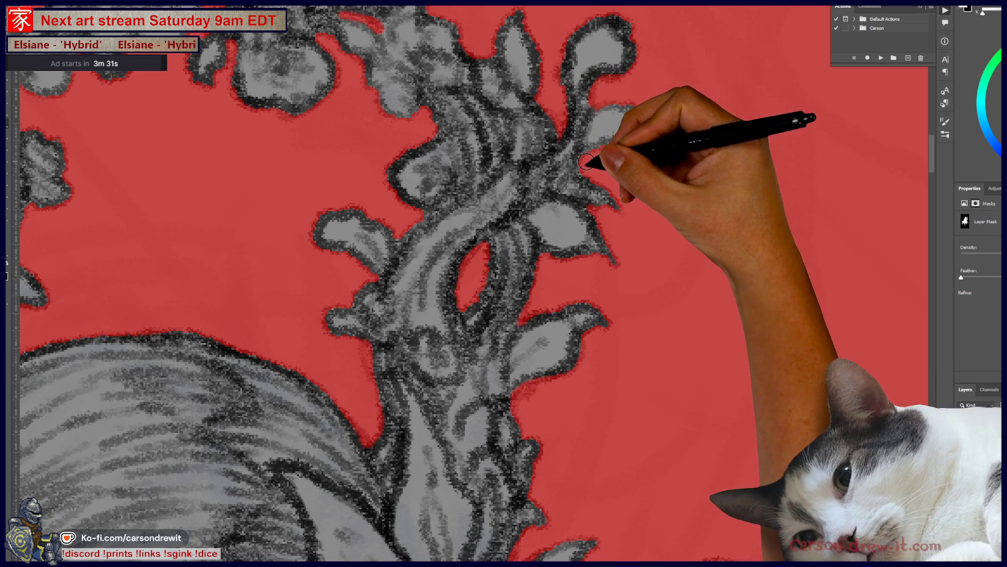
{"action": "left_click_drag", "start_coordinate": [570, 118], "coordinate": [631, 246]}
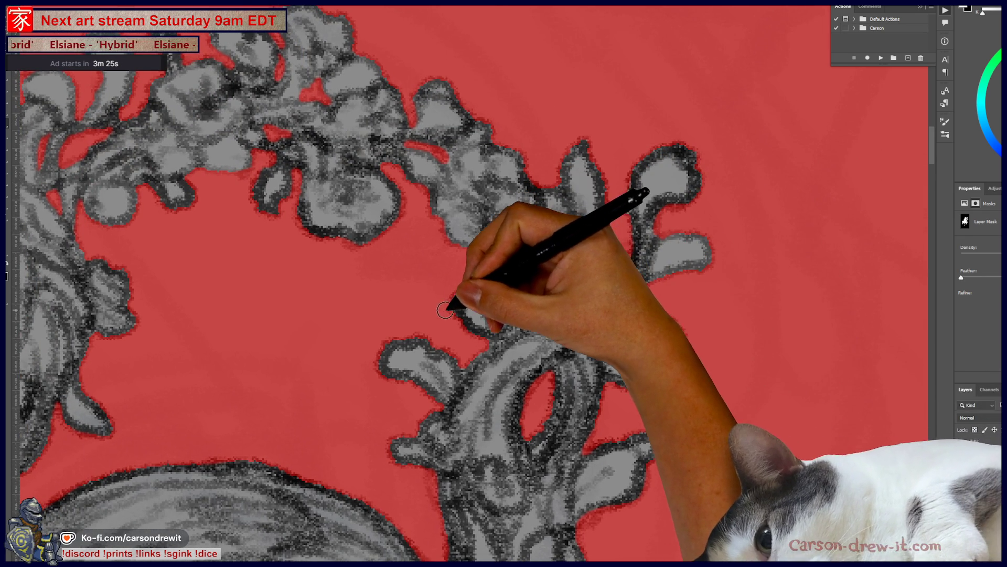
{"action": "left_click_drag", "start_coordinate": [442, 361], "coordinate": [461, 351]}
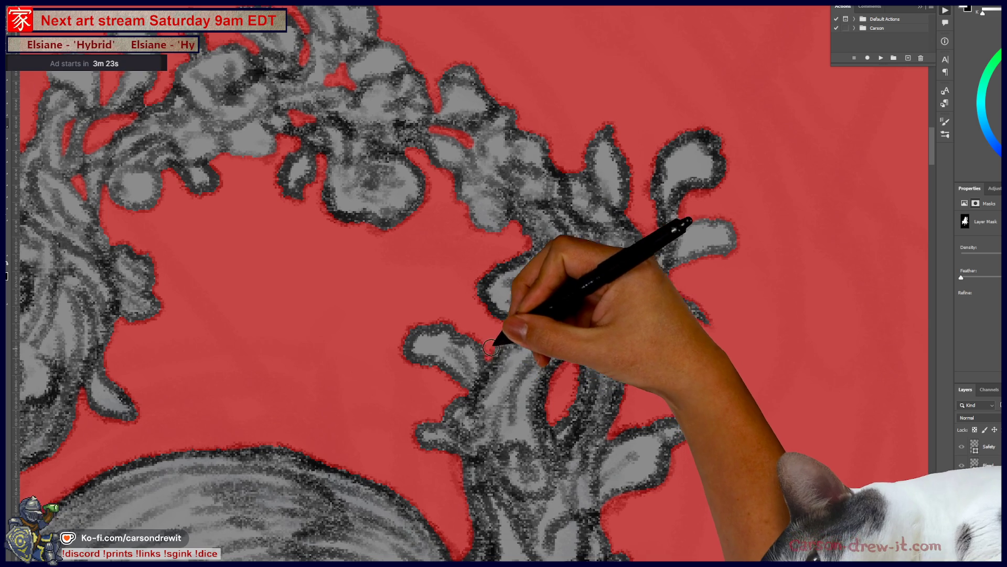
{"action": "left_click_drag", "start_coordinate": [481, 304], "coordinate": [512, 316]}
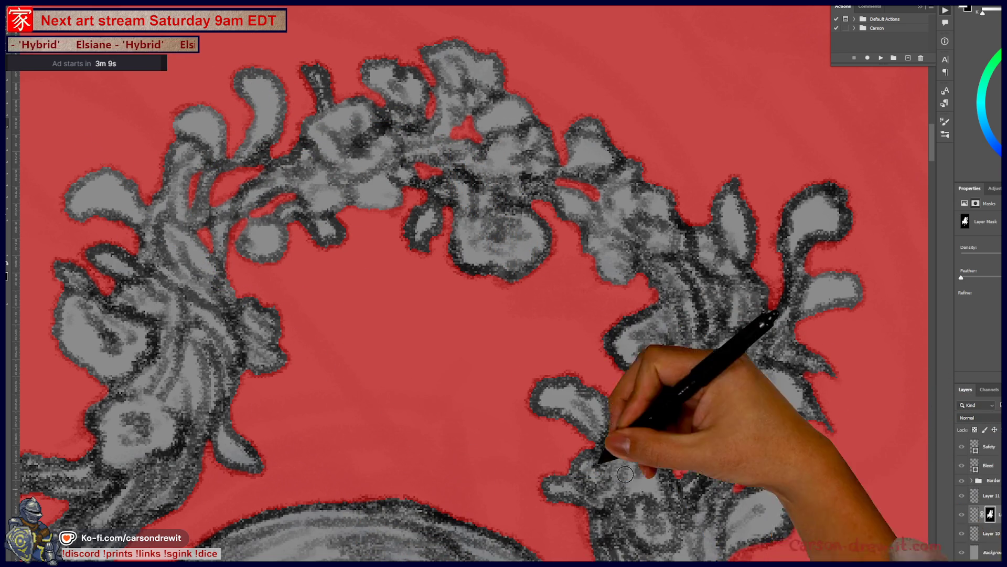
{"action": "scroll", "coordinate": [367, 420], "scroll_direction": "up", "scroll_amount": 3}
{"action": "scroll", "coordinate": [582, 242], "scroll_direction": "down", "scroll_amount": 3}
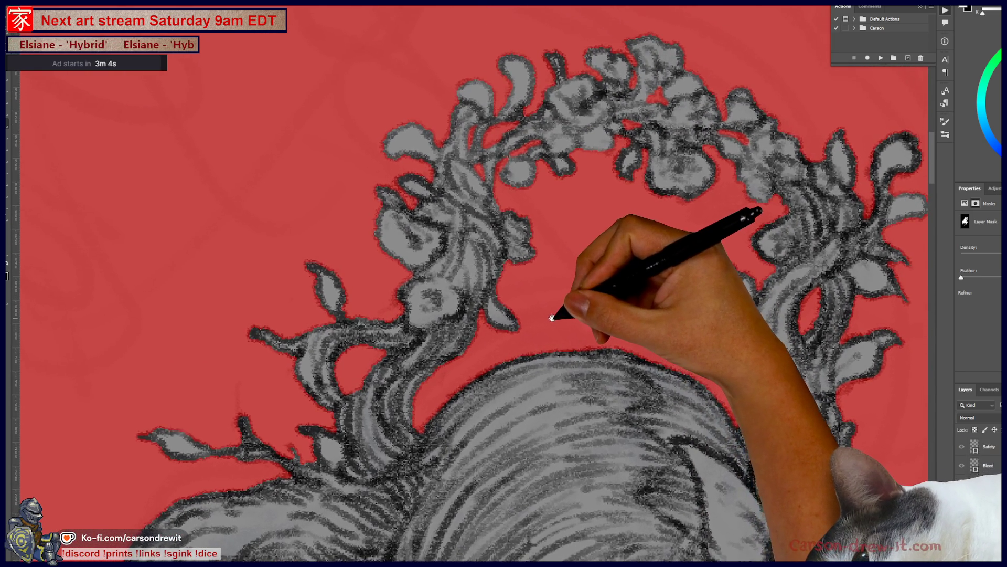
{"action": "left_click_drag", "start_coordinate": [557, 312], "coordinate": [488, 303]}
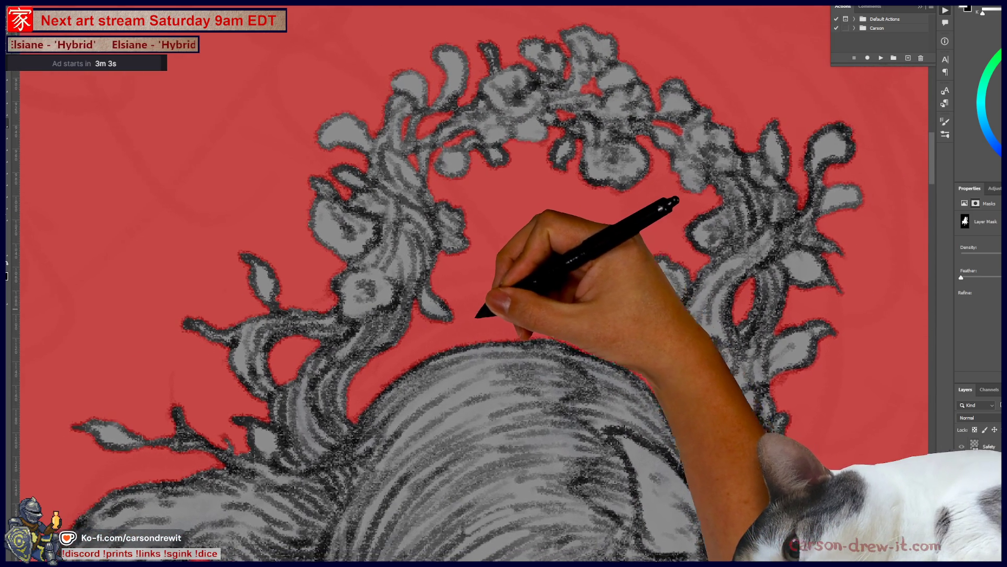
{"action": "scroll", "coordinate": [486, 308], "scroll_direction": "down", "scroll_amount": 5}
{"action": "mouse_move", "coordinate": [509, 362]}
{"action": "left_mouse_down"}
{"action": "mouse_move", "coordinate": [535, 225]}
{"action": "mouse_move", "coordinate": [522, 191]}
{"action": "left_mouse_up"}
{"action": "left_click_drag", "start_coordinate": [490, 322], "coordinate": [482, 219]}
{"action": "scroll", "coordinate": [561, 243], "scroll_direction": "up", "scroll_amount": 4}
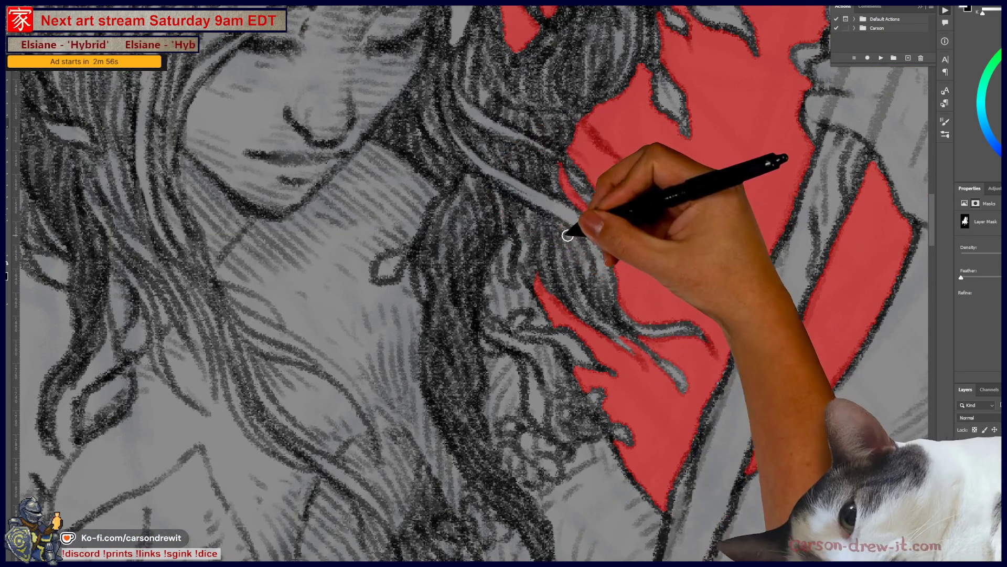
Touch up the mask between the right-side hair strands, then zoom out to check the whole figure.
{"action": "left_click_drag", "start_coordinate": [570, 220], "coordinate": [570, 234]}
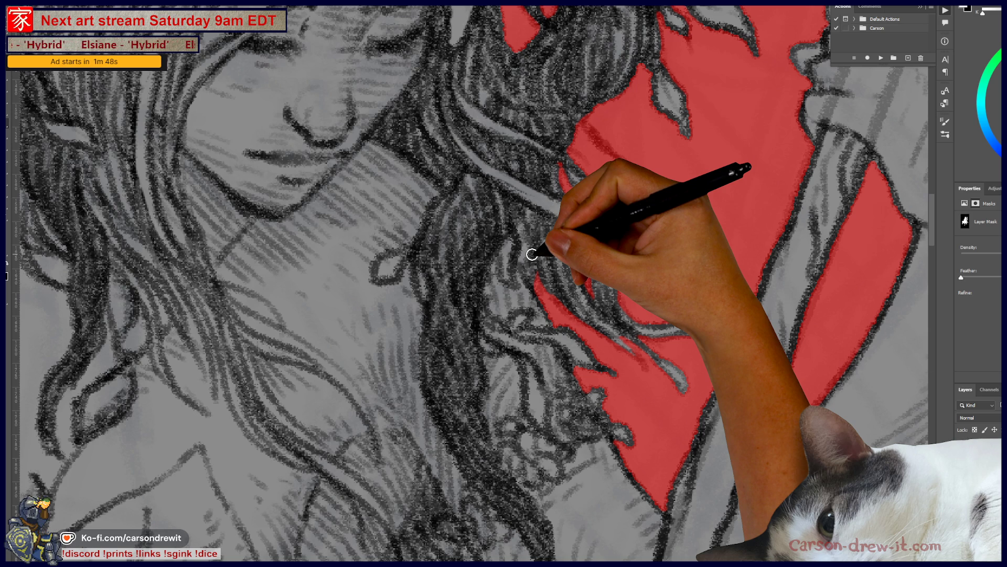
{"action": "key", "text": "ctrl+minus"}
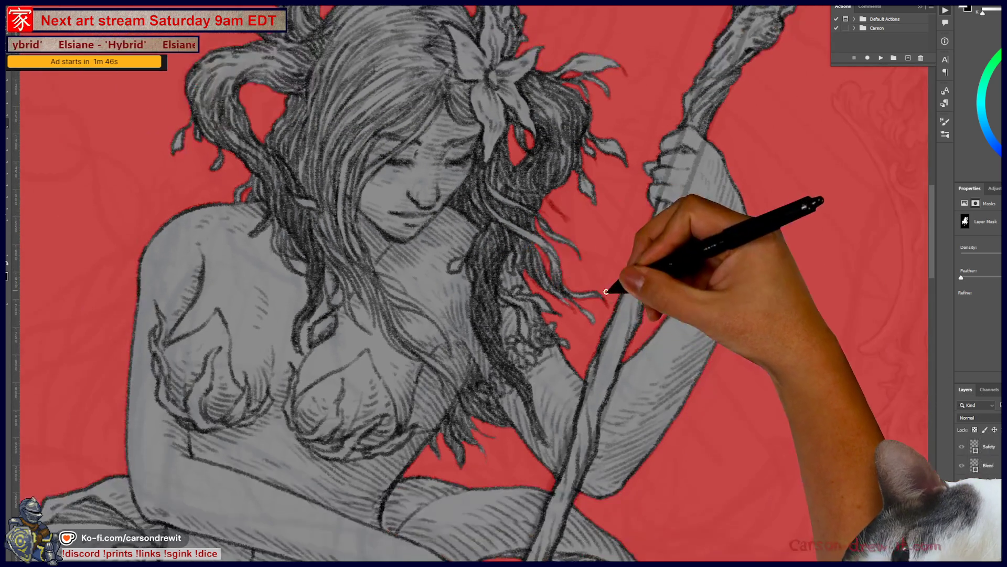
Paint thin mask strokes into the gaps between hair strands by the face, then view the whole drawing.
{"action": "scroll", "coordinate": [601, 288], "scroll_direction": "up", "scroll_amount": 5}
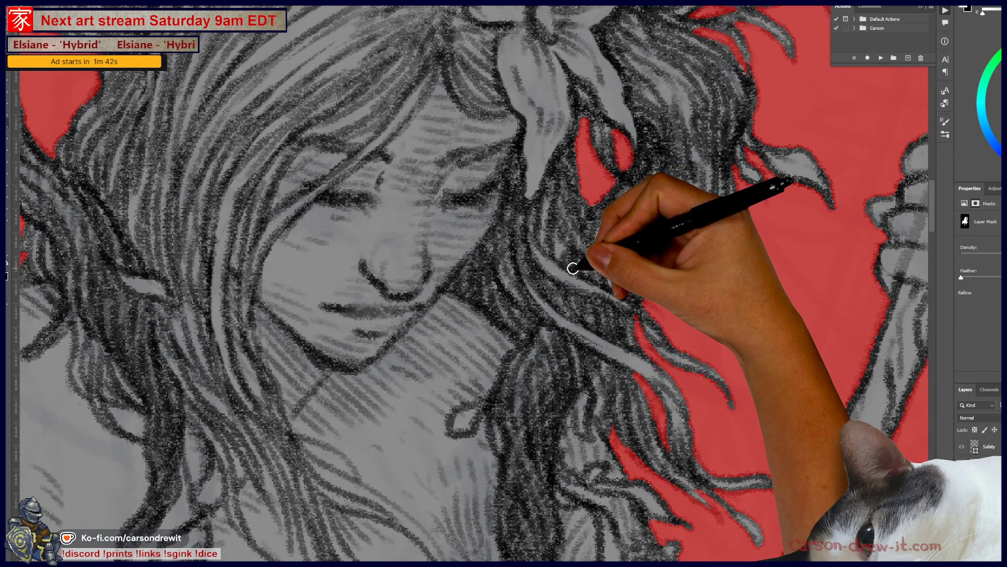
{"action": "left_click_drag", "start_coordinate": [555, 256], "coordinate": [557, 224]}
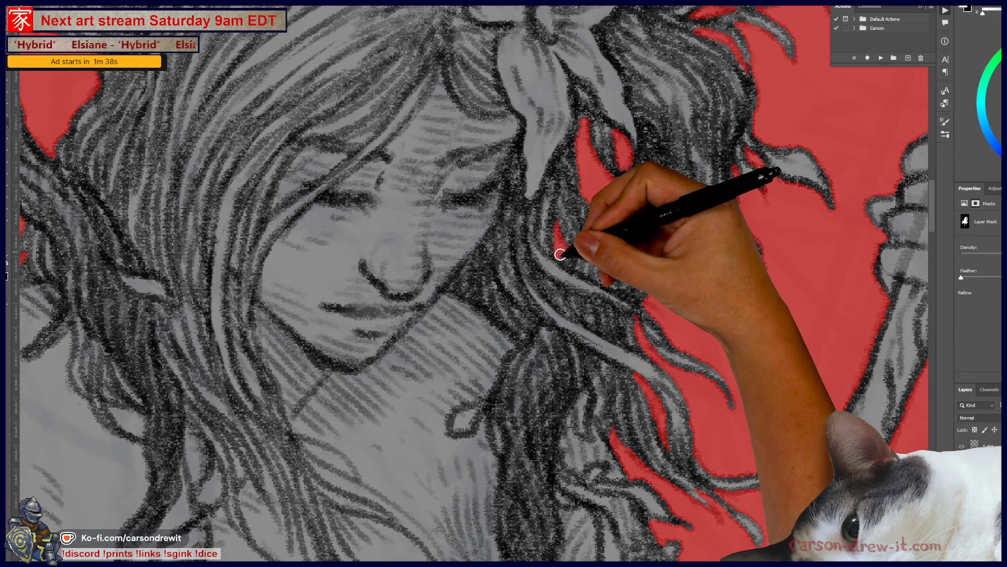
{"action": "mouse_move", "coordinate": [581, 180]}
{"action": "left_mouse_down"}
{"action": "mouse_move", "coordinate": [590, 203]}
{"action": "mouse_move", "coordinate": [605, 188]}
{"action": "left_mouse_up"}
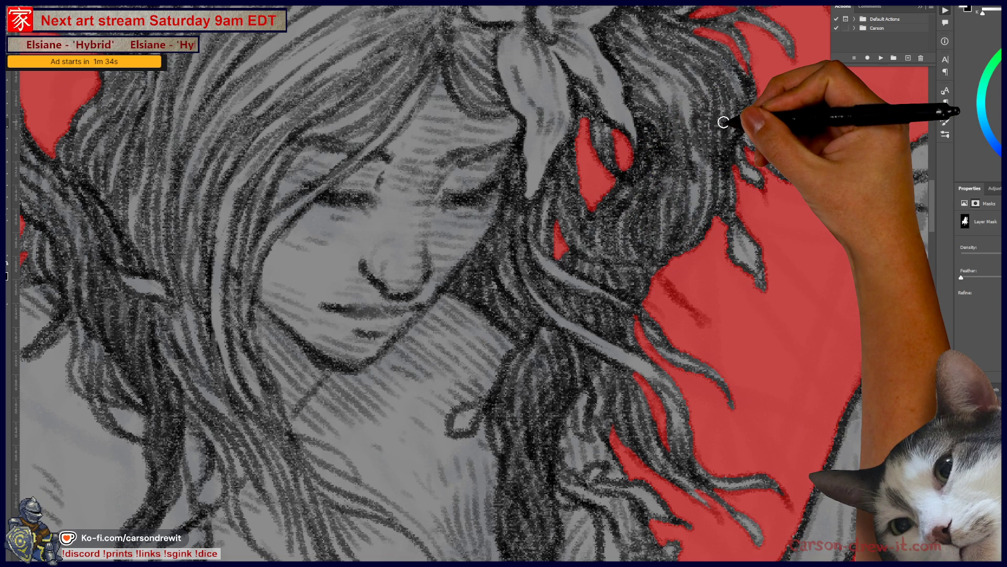
{"action": "key", "text": "ctrl+minus"}
{"action": "key", "text": "ctrl+minus"}
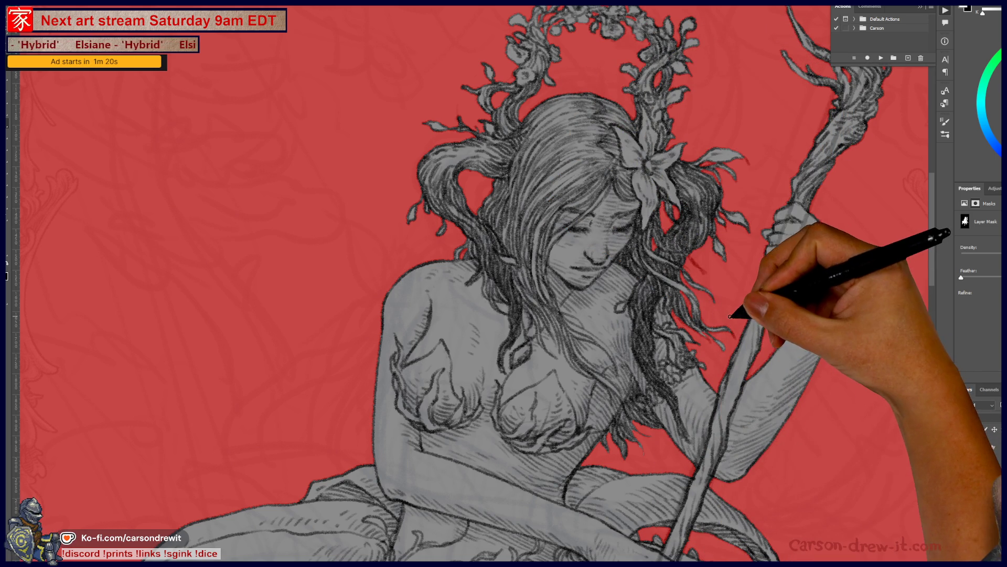
{"action": "scroll", "coordinate": [677, 294], "scroll_direction": "up", "scroll_amount": 5}
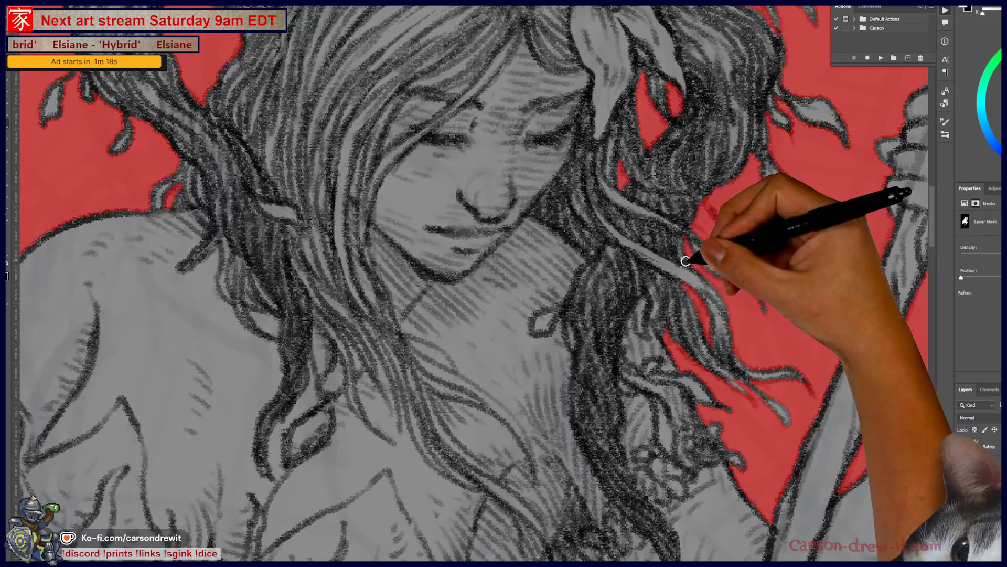
{"action": "scroll", "coordinate": [686, 261], "scroll_direction": "down", "scroll_amount": 5}
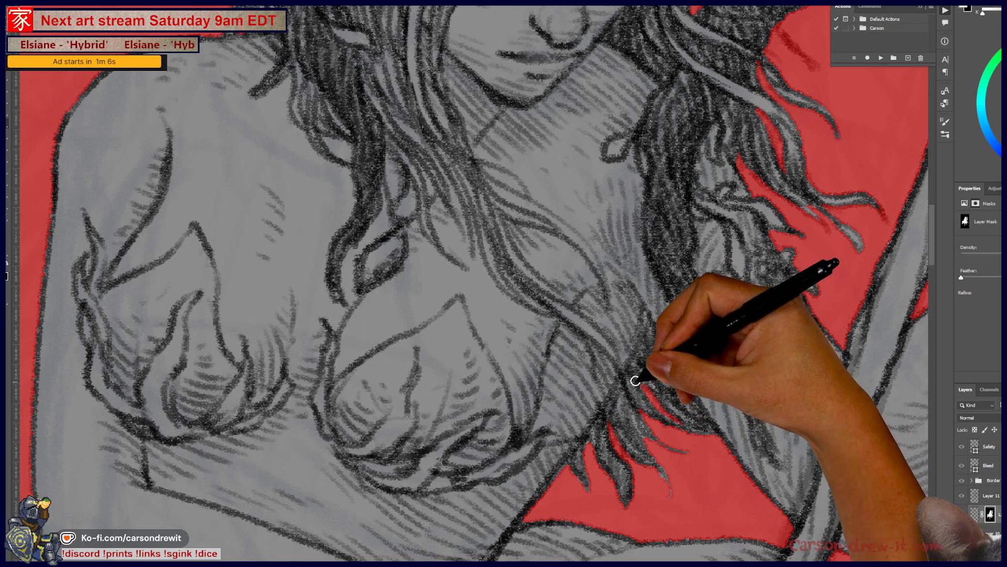
{"action": "scroll", "coordinate": [654, 289], "scroll_direction": "down", "scroll_amount": 5}
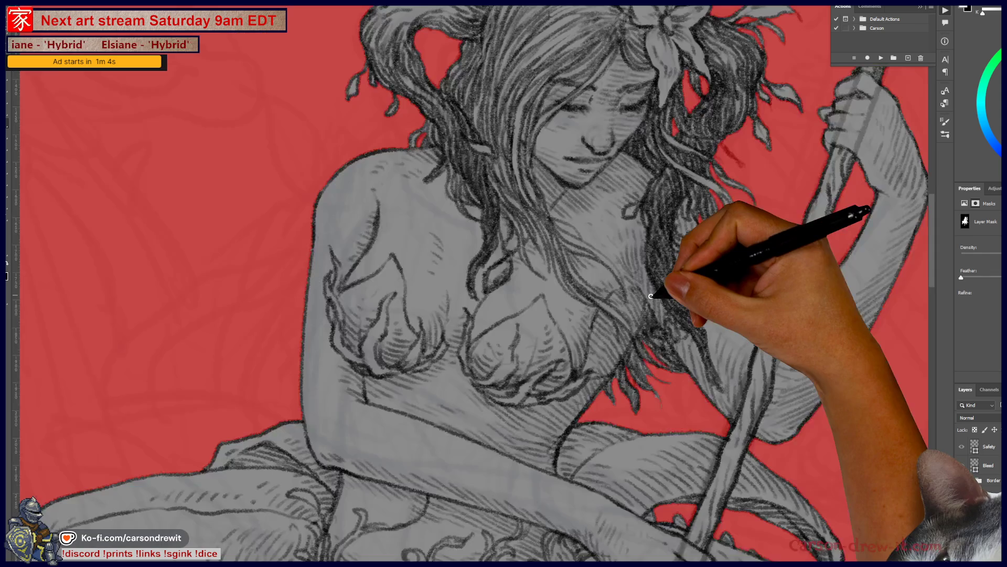
{"action": "mouse_move", "coordinate": [662, 331]}
{"action": "left_mouse_down"}
{"action": "mouse_move", "coordinate": [665, 399]}
{"action": "mouse_move", "coordinate": [660, 389]}
{"action": "left_mouse_up"}
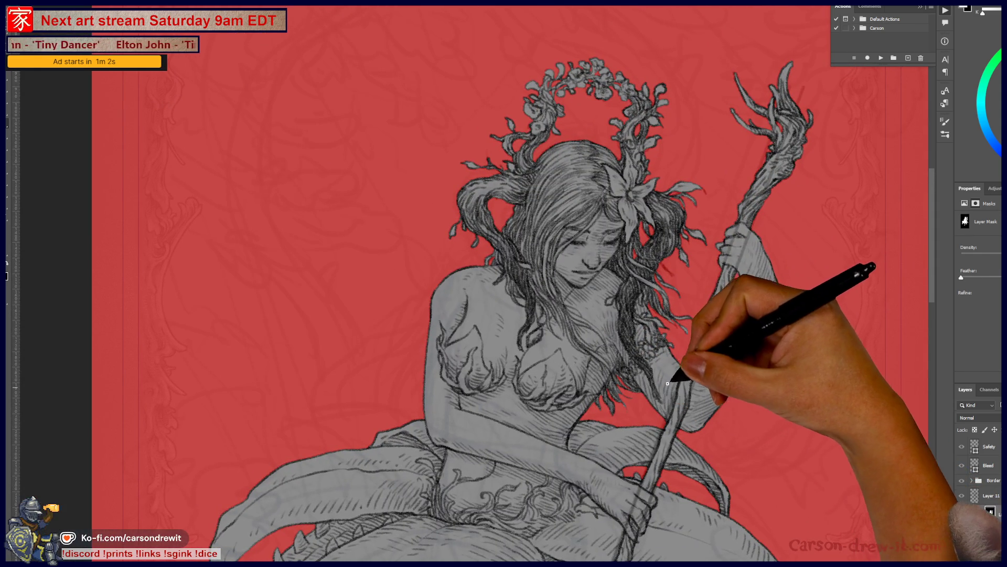
{"action": "scroll", "coordinate": [672, 334], "scroll_direction": "up", "scroll_amount": 3}
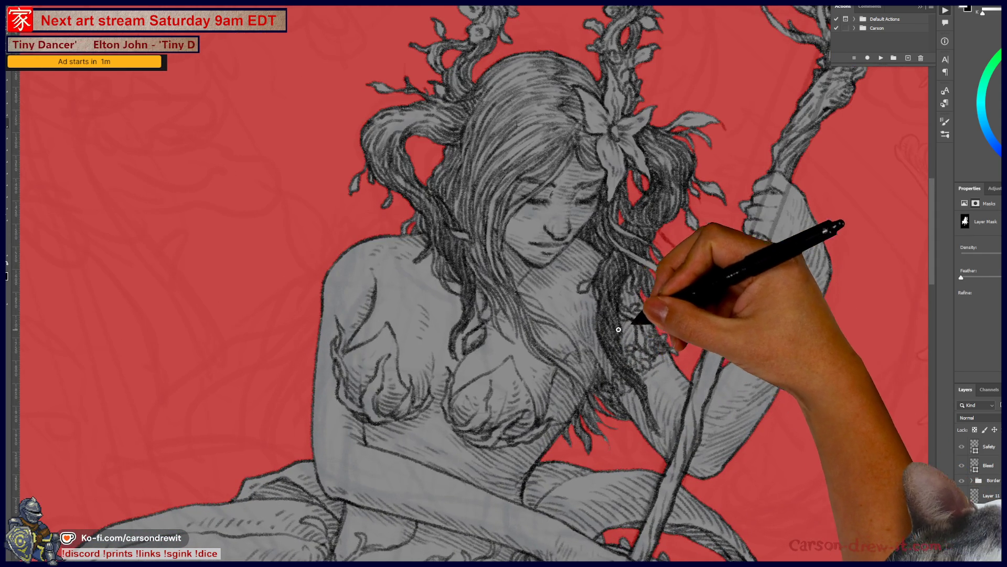
{"action": "key", "text": "ctrl+0"}
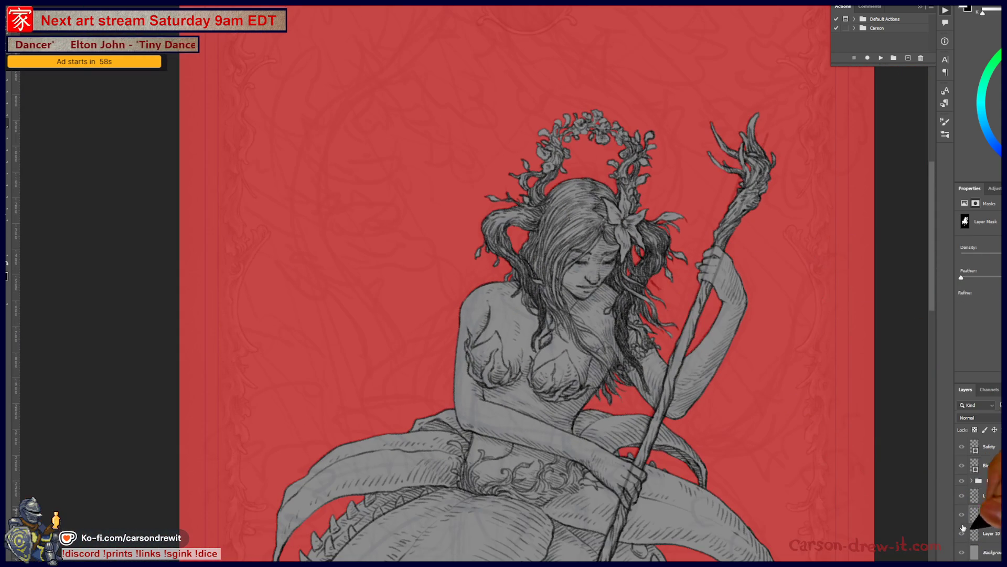
Exit Quick Mask to select the fairy, fill it with flat grey, then show the scores sheet's icons.
{"action": "key", "text": "q"}
{"action": "left_click_drag", "start_coordinate": [744, 459], "coordinate": [709, 363]}
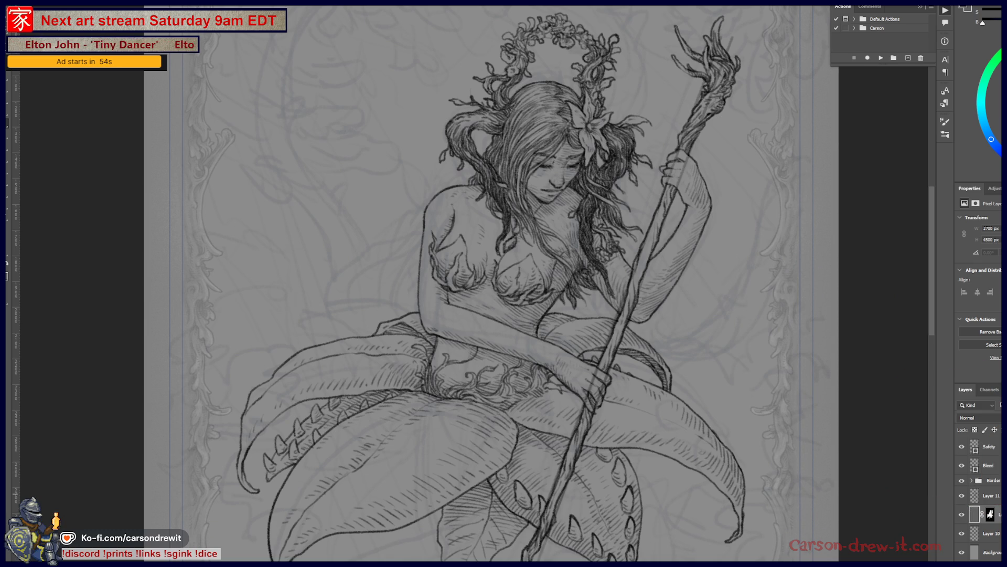
{"action": "key", "text": "alt+BackSpace"}
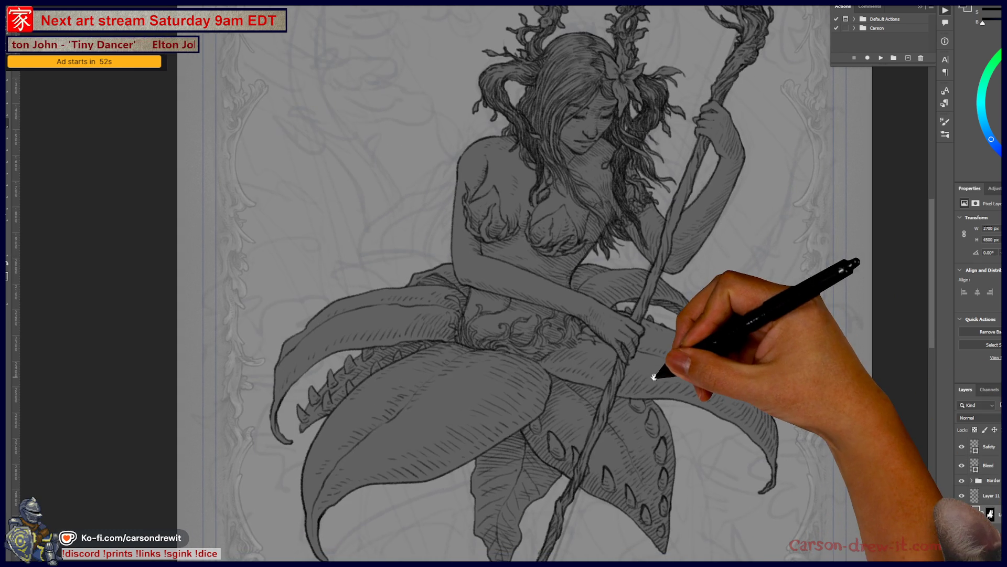
{"action": "left_click_drag", "start_coordinate": [657, 360], "coordinate": [631, 366]}
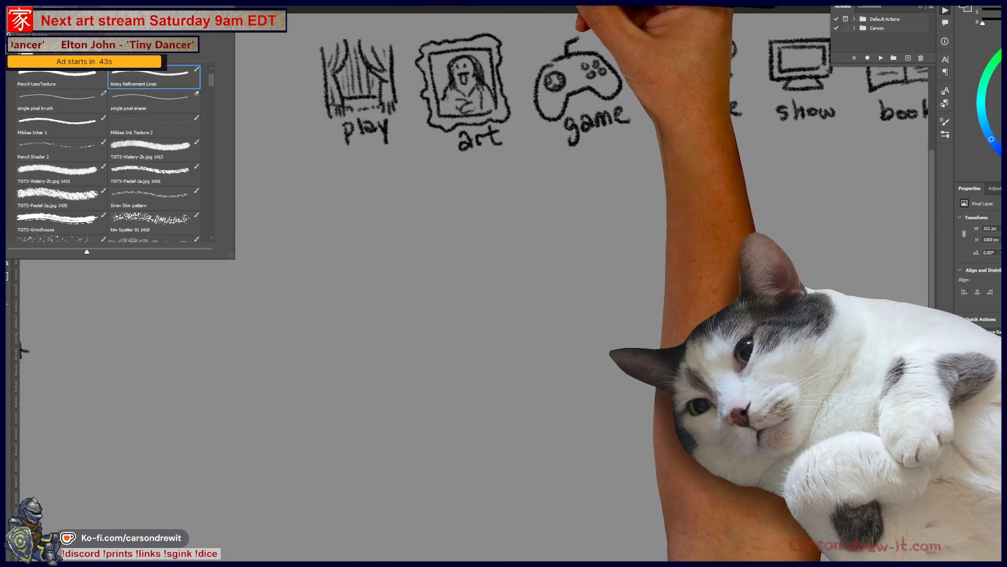
{"action": "key", "text": "Return"}
{"action": "mouse_move", "coordinate": [689, 197]}
{"action": "left_mouse_down"}
{"action": "mouse_move", "coordinate": [758, 209]}
{"action": "mouse_move", "coordinate": [533, 219]}
{"action": "left_mouse_up"}
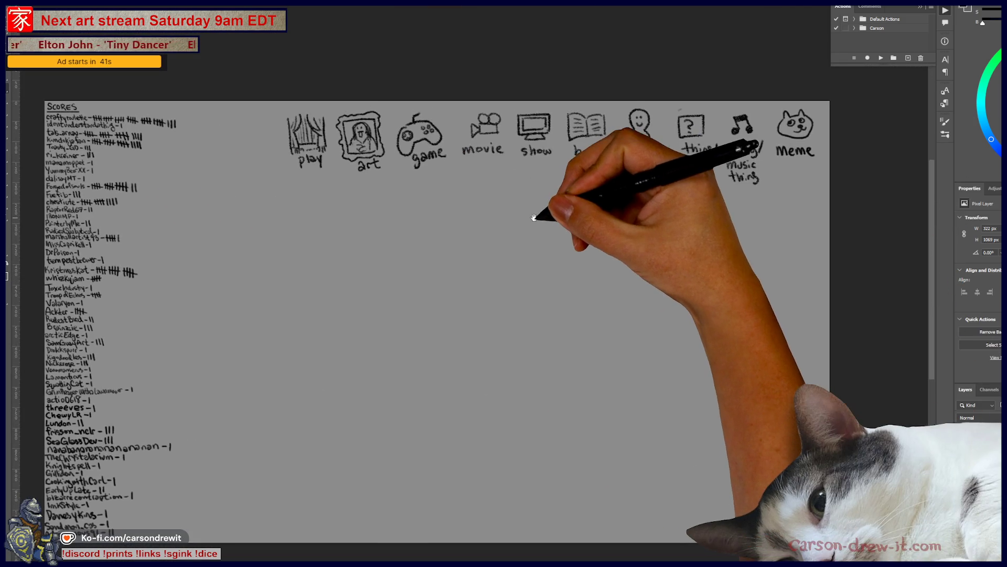
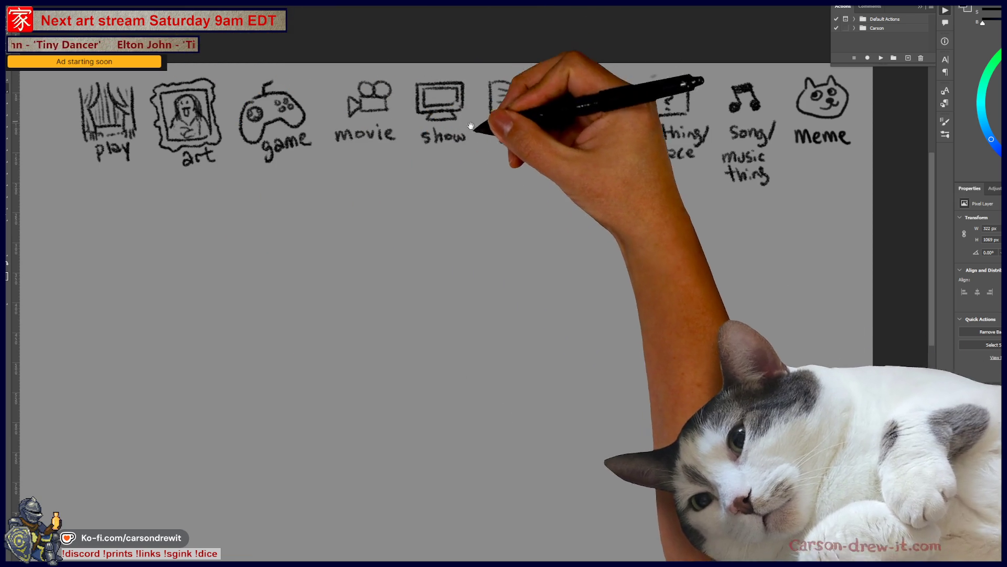
Draw an oval around the song/music thing icon in the row of category icons.
{"action": "left_click_drag", "start_coordinate": [477, 160], "coordinate": [459, 180]}
{"action": "scroll", "coordinate": [590, 202], "scroll_direction": "up", "scroll_amount": 3}
{"action": "mouse_move", "coordinate": [589, 218]}
{"action": "left_mouse_down"}
{"action": "mouse_move", "coordinate": [500, 286]}
{"action": "mouse_move", "coordinate": [472, 294]}
{"action": "left_mouse_up"}
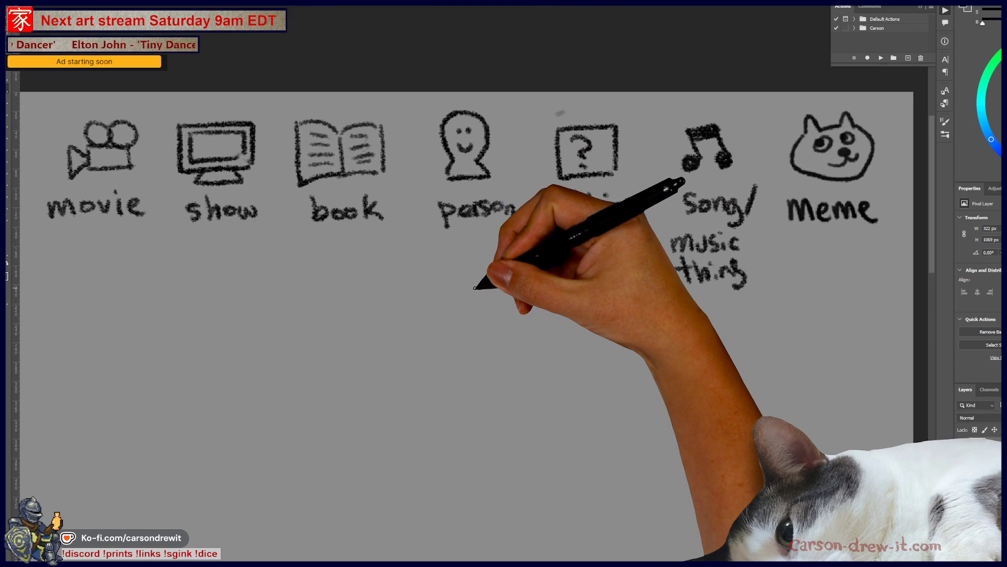
{"action": "left_click_drag", "start_coordinate": [662, 275], "coordinate": [766, 138]}
{"action": "left_click_drag", "start_coordinate": [666, 390], "coordinate": [704, 300]}
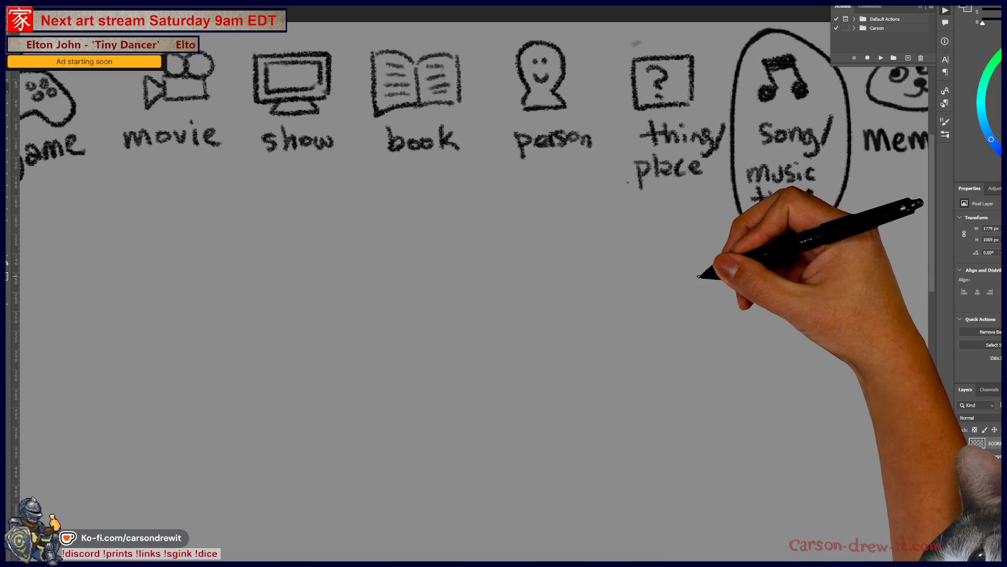
{"action": "scroll", "coordinate": [693, 276], "scroll_direction": "down", "scroll_amount": 1}
{"action": "mouse_move", "coordinate": [589, 332]}
{"action": "left_mouse_down"}
{"action": "mouse_move", "coordinate": [533, 317]}
{"action": "mouse_move", "coordinate": [525, 297]}
{"action": "mouse_move", "coordinate": [500, 350]}
{"action": "left_mouse_up"}
{"action": "scroll", "coordinate": [538, 298], "scroll_direction": "up", "scroll_amount": 1}
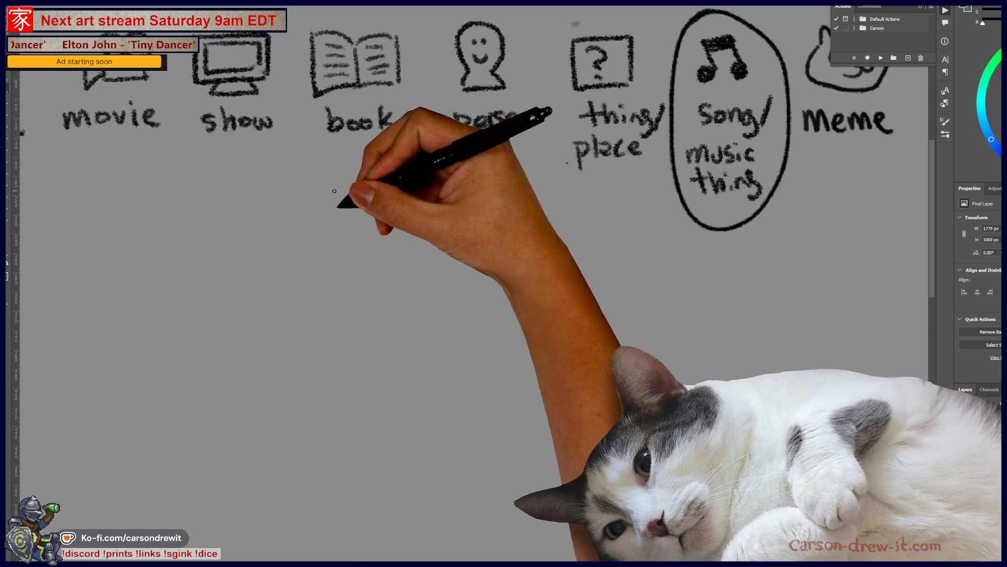
Draw one short and one longer blank line beneath the circled icon, redoing a misplaced stroke.
{"action": "left_click_drag", "start_coordinate": [352, 226], "coordinate": [535, 224]}
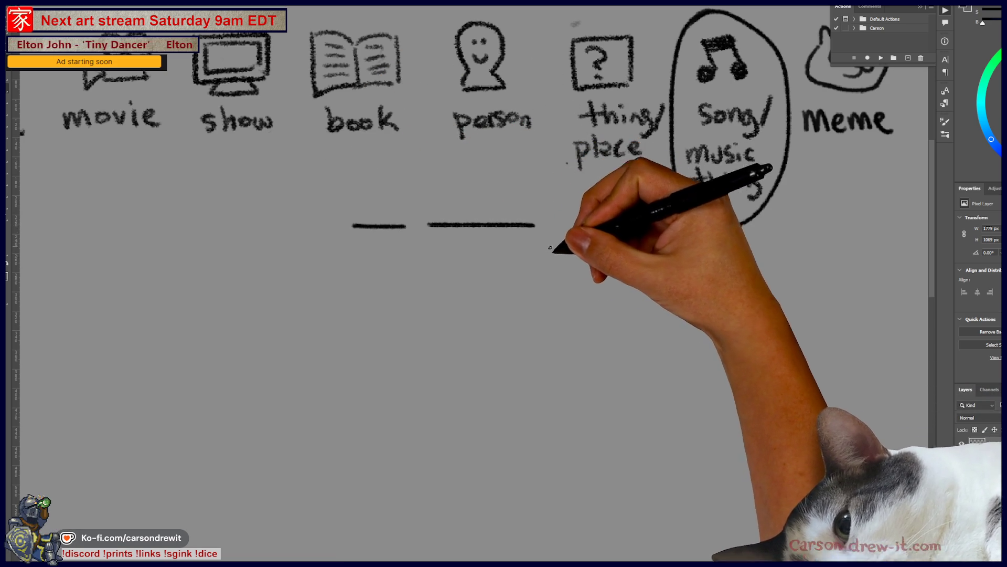
{"action": "key", "text": "ctrl+z"}
{"action": "left_click_drag", "start_coordinate": [406, 226], "coordinate": [564, 225]}
{"action": "mouse_move", "coordinate": [763, 153]}
{"action": "left_mouse_down"}
{"action": "mouse_move", "coordinate": [842, 150]}
{"action": "mouse_move", "coordinate": [716, 201]}
{"action": "mouse_move", "coordinate": [757, 99]}
{"action": "mouse_move", "coordinate": [750, 116]}
{"action": "left_mouse_up"}
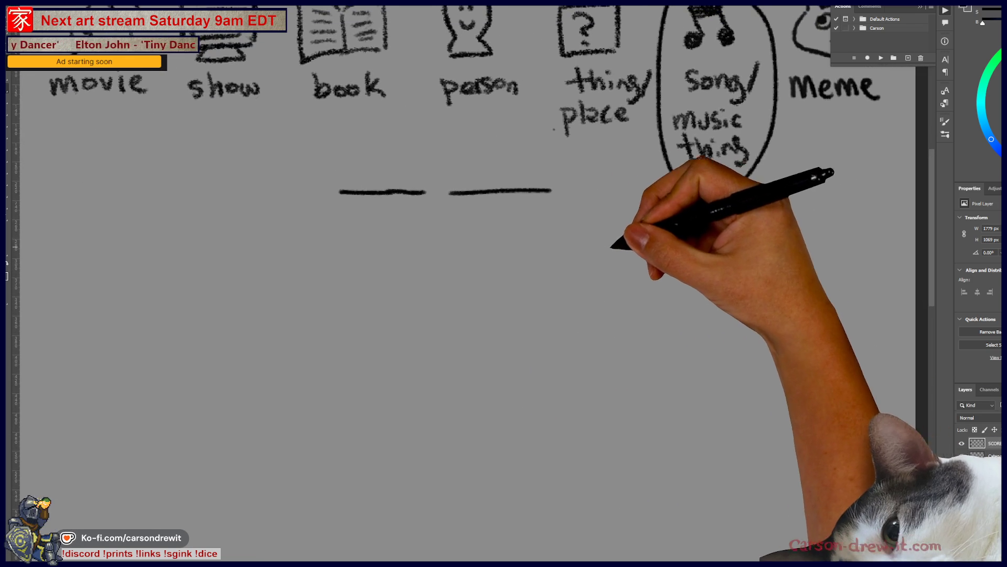
{"action": "mouse_move", "coordinate": [553, 243]}
{"action": "left_mouse_down"}
{"action": "mouse_move", "coordinate": [558, 320]}
{"action": "mouse_move", "coordinate": [556, 283]}
{"action": "mouse_move", "coordinate": [550, 294]}
{"action": "left_mouse_up"}
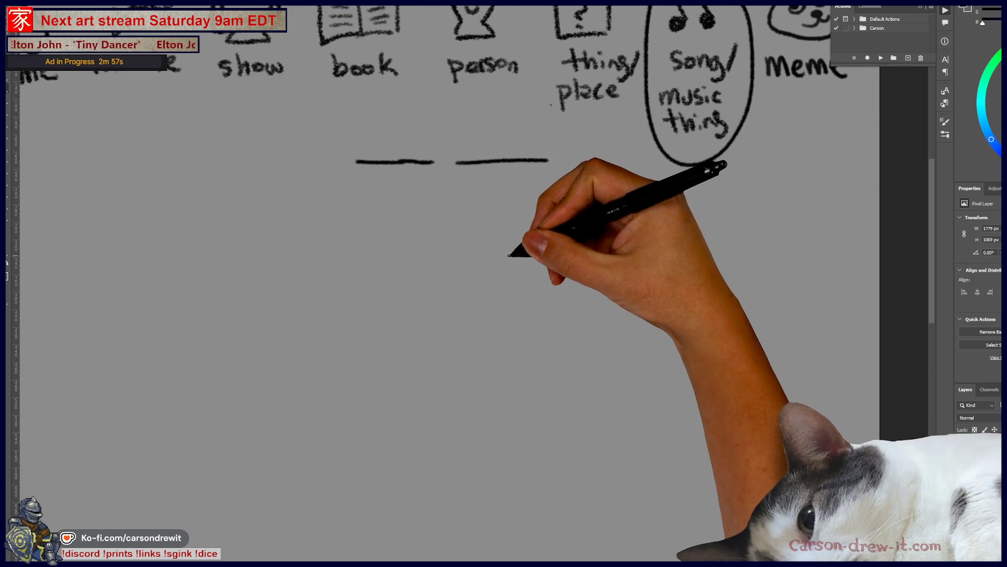
Add a pupil to the creature's eye, an extra claw, jaw details and the belly curve.
{"action": "left_click", "coordinate": [515, 247]}
{"action": "left_click_drag", "start_coordinate": [527, 249], "coordinate": [545, 251]}
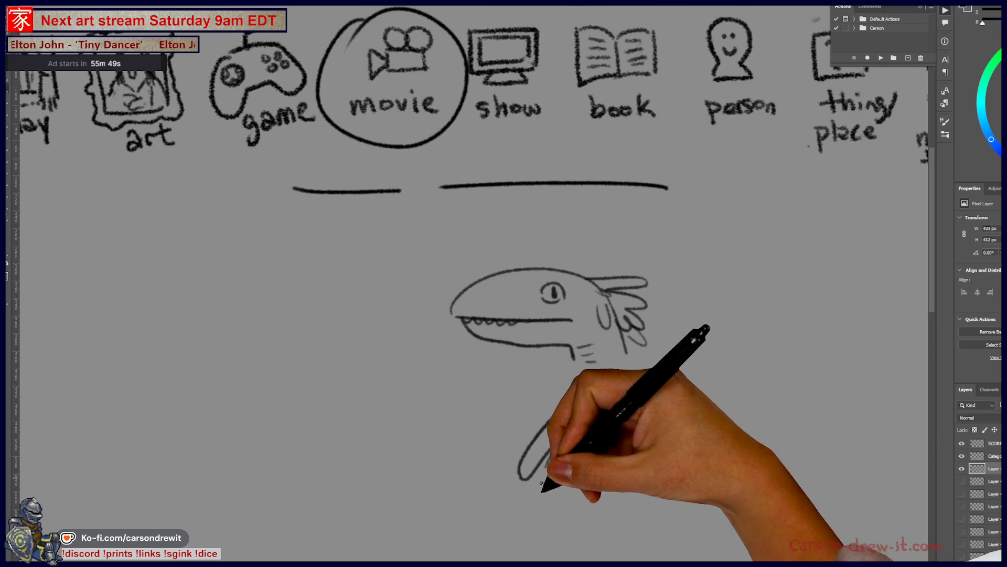
{"action": "mouse_move", "coordinate": [518, 423]}
{"action": "left_mouse_down"}
{"action": "mouse_move", "coordinate": [450, 465]}
{"action": "mouse_move", "coordinate": [490, 479]}
{"action": "left_mouse_up"}
{"action": "mouse_move", "coordinate": [501, 442]}
{"action": "left_mouse_down"}
{"action": "mouse_move", "coordinate": [513, 444]}
{"action": "mouse_move", "coordinate": [596, 294]}
{"action": "mouse_move", "coordinate": [580, 355]}
{"action": "mouse_move", "coordinate": [626, 360]}
{"action": "mouse_move", "coordinate": [606, 377]}
{"action": "mouse_move", "coordinate": [633, 372]}
{"action": "left_mouse_up"}
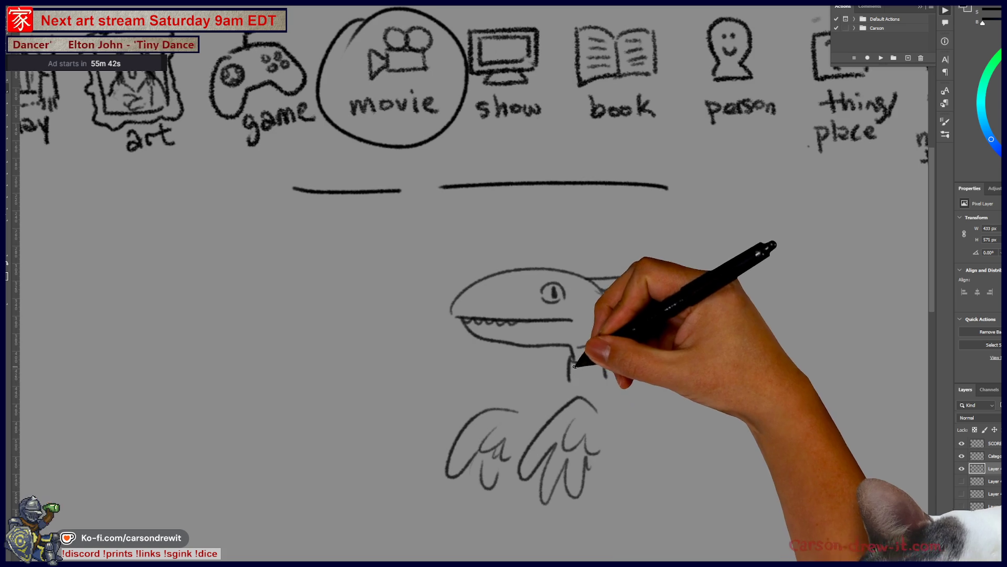
{"action": "mouse_move", "coordinate": [635, 367]}
{"action": "left_mouse_down"}
{"action": "mouse_move", "coordinate": [657, 387]}
{"action": "mouse_move", "coordinate": [609, 459]}
{"action": "left_mouse_up"}
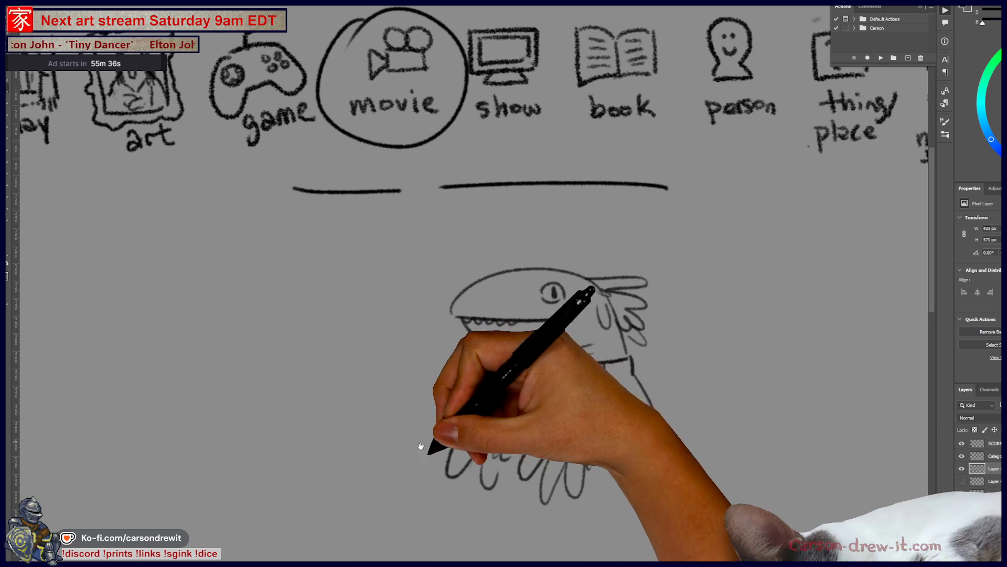
Draw a podium in front of the creature with its top edge, underside and legs.
{"action": "left_click_drag", "start_coordinate": [408, 425], "coordinate": [460, 421]}
{"action": "left_click_drag", "start_coordinate": [423, 481], "coordinate": [539, 493]}
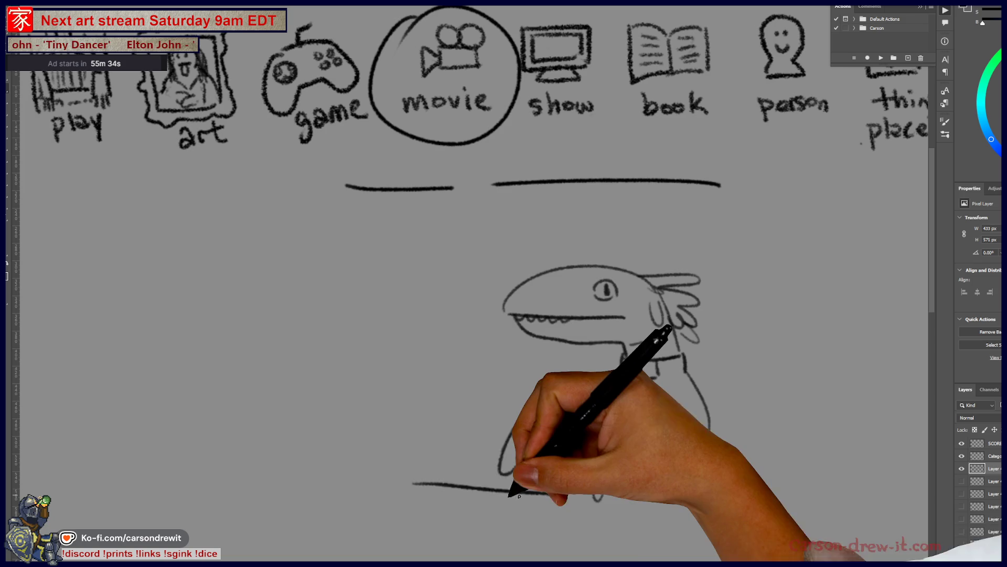
{"action": "left_click_drag", "start_coordinate": [350, 482], "coordinate": [414, 480]}
{"action": "mouse_move", "coordinate": [351, 487]}
{"action": "left_mouse_down"}
{"action": "mouse_move", "coordinate": [529, 492]}
{"action": "mouse_move", "coordinate": [596, 484]}
{"action": "mouse_move", "coordinate": [376, 503]}
{"action": "mouse_move", "coordinate": [393, 556]}
{"action": "left_mouse_up"}
{"action": "left_click_drag", "start_coordinate": [580, 504], "coordinate": [583, 559]}
{"action": "left_click_drag", "start_coordinate": [493, 511], "coordinate": [493, 556]}
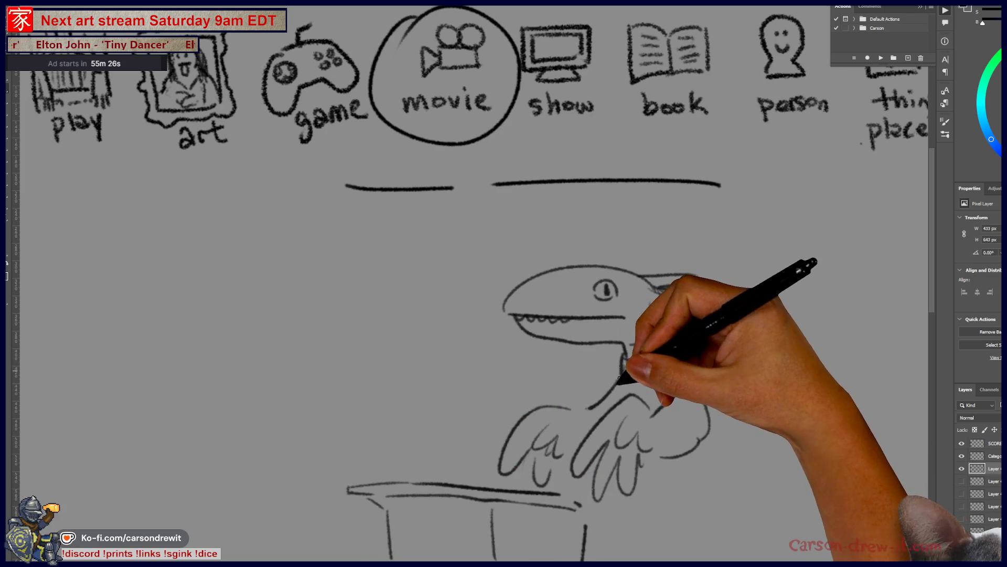
Hatch the neck below the collar, add head frills and zigzag feather strokes under the tail.
{"action": "left_click_drag", "start_coordinate": [595, 408], "coordinate": [630, 390]}
{"action": "left_click_drag", "start_coordinate": [651, 294], "coordinate": [698, 275]}
{"action": "mouse_move", "coordinate": [683, 315]}
{"action": "left_mouse_down"}
{"action": "mouse_move", "coordinate": [669, 361]}
{"action": "mouse_move", "coordinate": [676, 335]}
{"action": "mouse_move", "coordinate": [643, 396]}
{"action": "mouse_move", "coordinate": [686, 456]}
{"action": "mouse_move", "coordinate": [647, 450]}
{"action": "mouse_move", "coordinate": [675, 506]}
{"action": "mouse_move", "coordinate": [792, 404]}
{"action": "mouse_move", "coordinate": [861, 386]}
{"action": "mouse_move", "coordinate": [774, 370]}
{"action": "left_mouse_up"}
{"action": "mouse_move", "coordinate": [637, 491]}
{"action": "left_mouse_down"}
{"action": "mouse_move", "coordinate": [771, 451]}
{"action": "mouse_move", "coordinate": [753, 431]}
{"action": "left_mouse_up"}
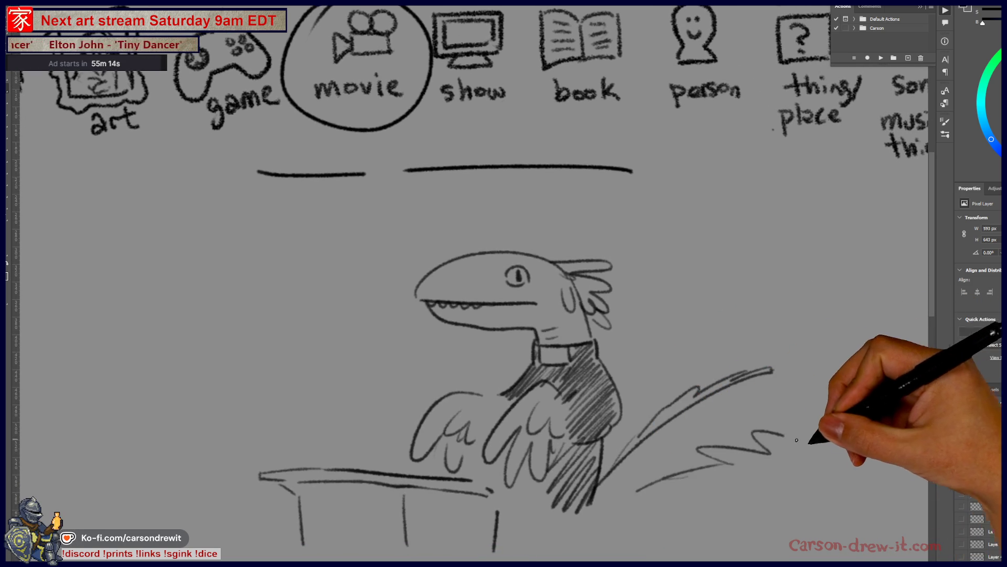
Brush a large feathered wing beside the creature, then hide the creature sketch layer.
{"action": "left_click_drag", "start_coordinate": [816, 367], "coordinate": [854, 400]}
{"action": "left_click_drag", "start_coordinate": [657, 456], "coordinate": [917, 401]}
{"action": "left_click_drag", "start_coordinate": [698, 446], "coordinate": [685, 495]}
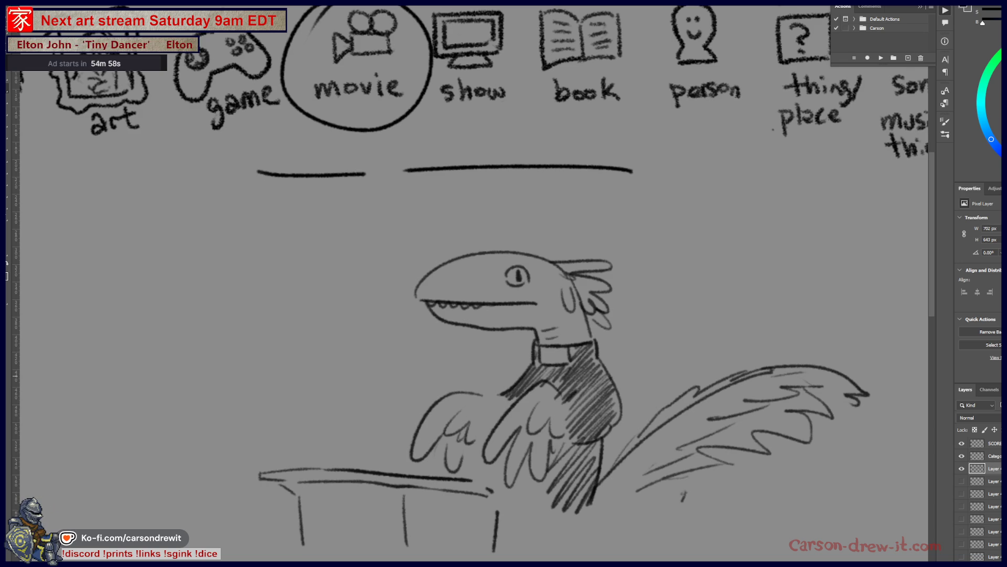
{"action": "scroll", "coordinate": [722, 396], "scroll_direction": "down", "scroll_amount": 2}
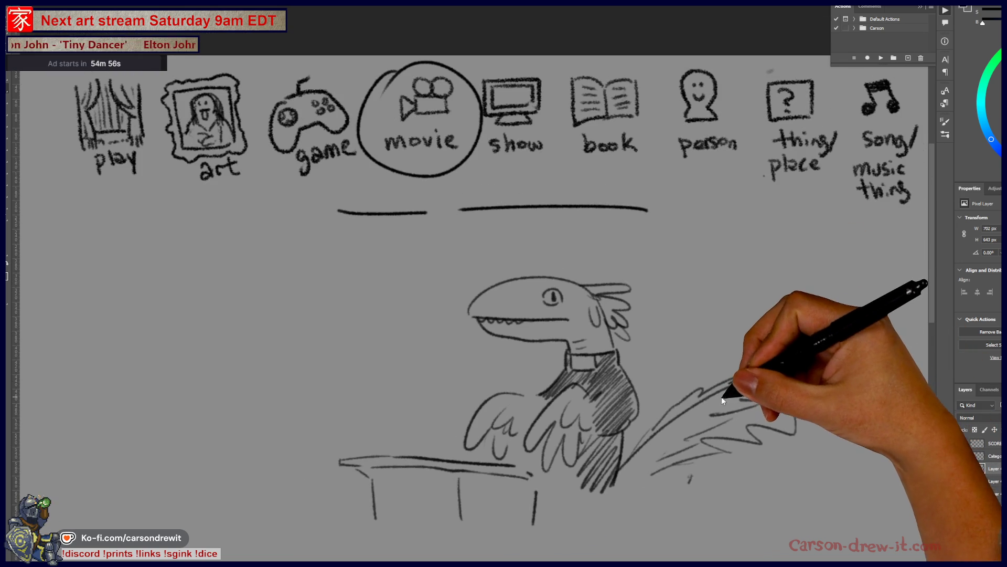
{"action": "scroll", "coordinate": [657, 385], "scroll_direction": "up", "scroll_amount": 1}
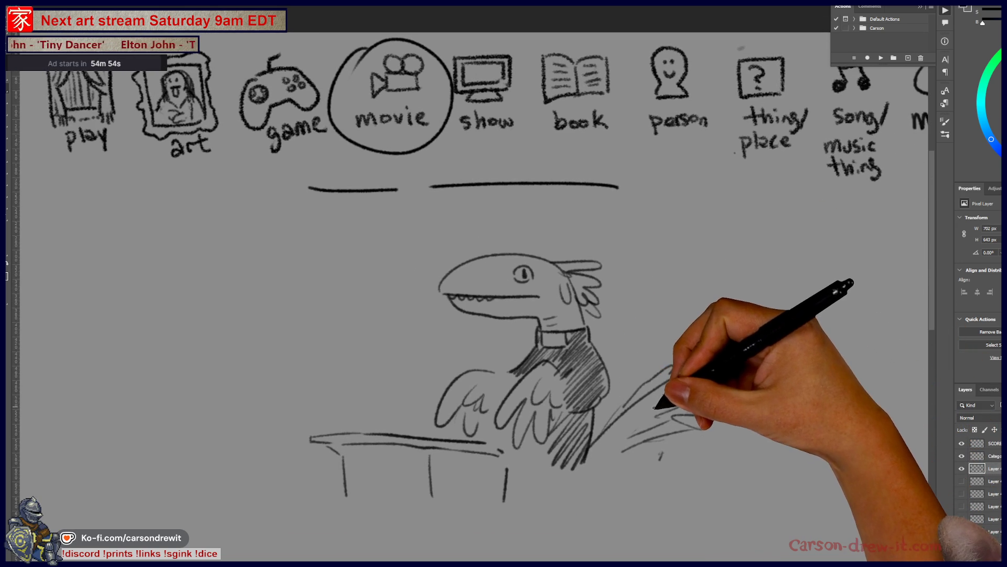
{"action": "scroll", "coordinate": [660, 405], "scroll_direction": "up", "scroll_amount": 1}
{"action": "mouse_move", "coordinate": [641, 417]}
{"action": "left_mouse_down"}
{"action": "mouse_move", "coordinate": [677, 415]}
{"action": "mouse_move", "coordinate": [808, 361]}
{"action": "left_mouse_up"}
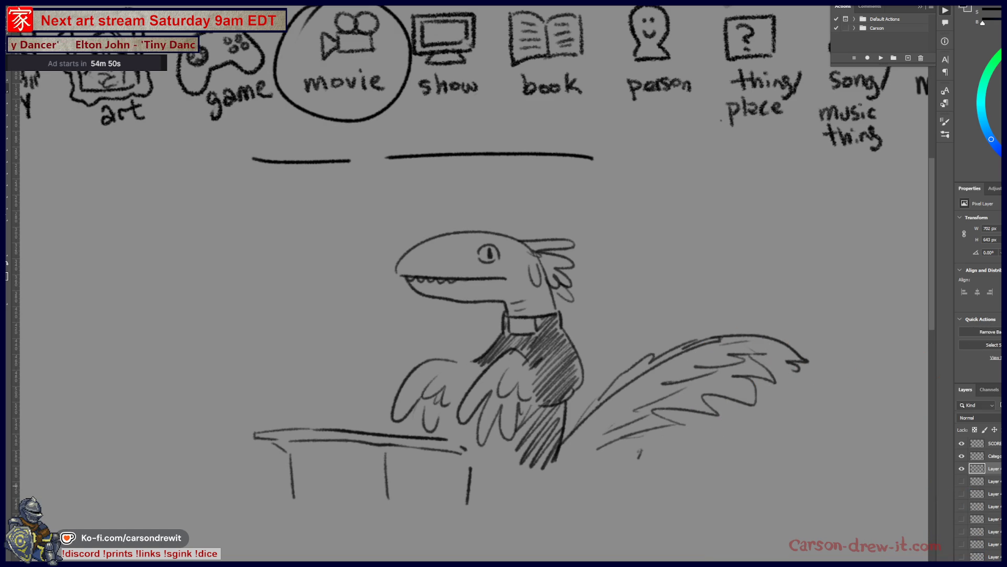
{"action": "left_click", "coordinate": [962, 469]}
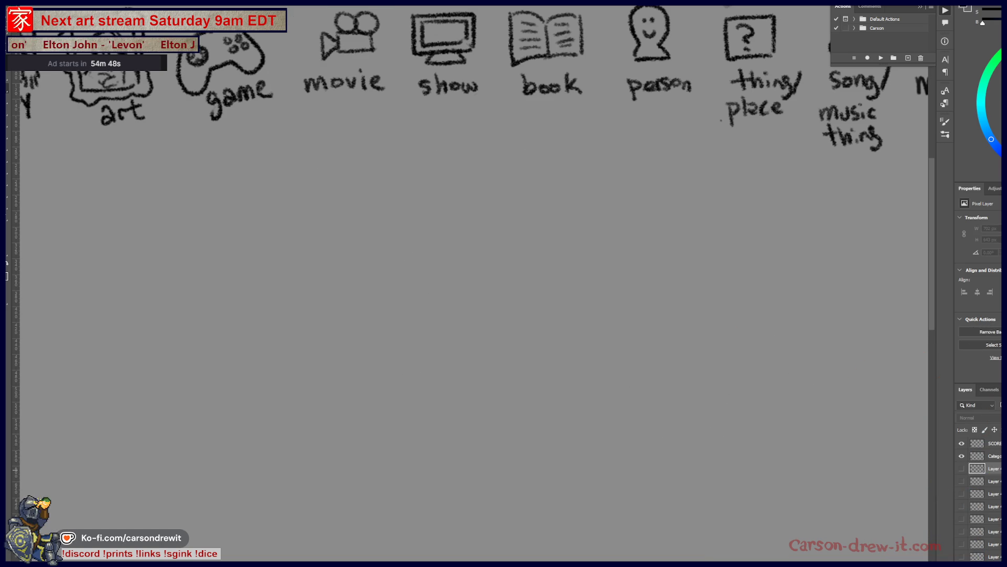
Draw an oval around the song/music thing icon again.
{"action": "scroll", "coordinate": [472, 284], "scroll_direction": "up", "scroll_amount": 2}
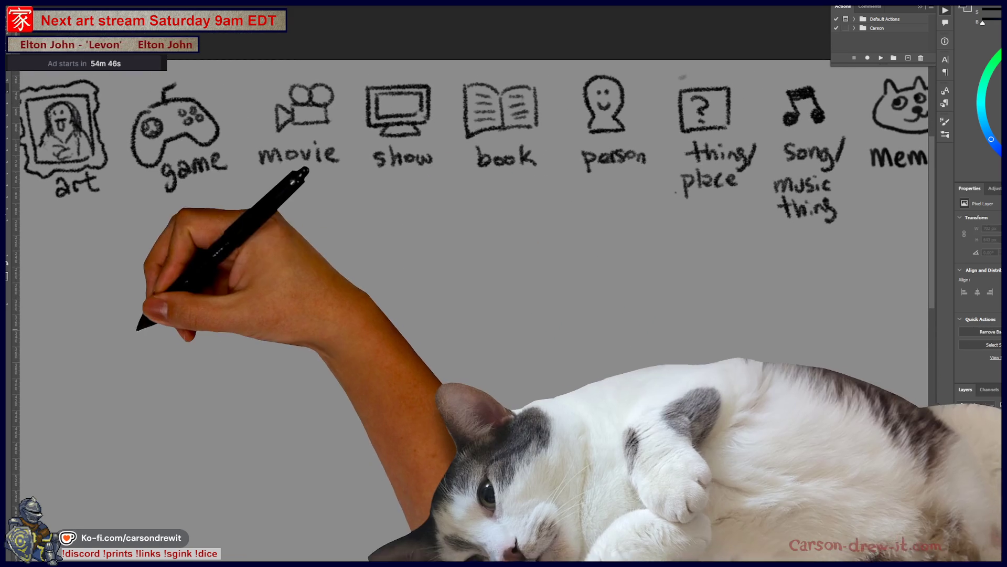
{"action": "mouse_move", "coordinate": [702, 298]}
{"action": "left_mouse_down"}
{"action": "mouse_move", "coordinate": [638, 346]}
{"action": "mouse_move", "coordinate": [663, 348]}
{"action": "left_mouse_up"}
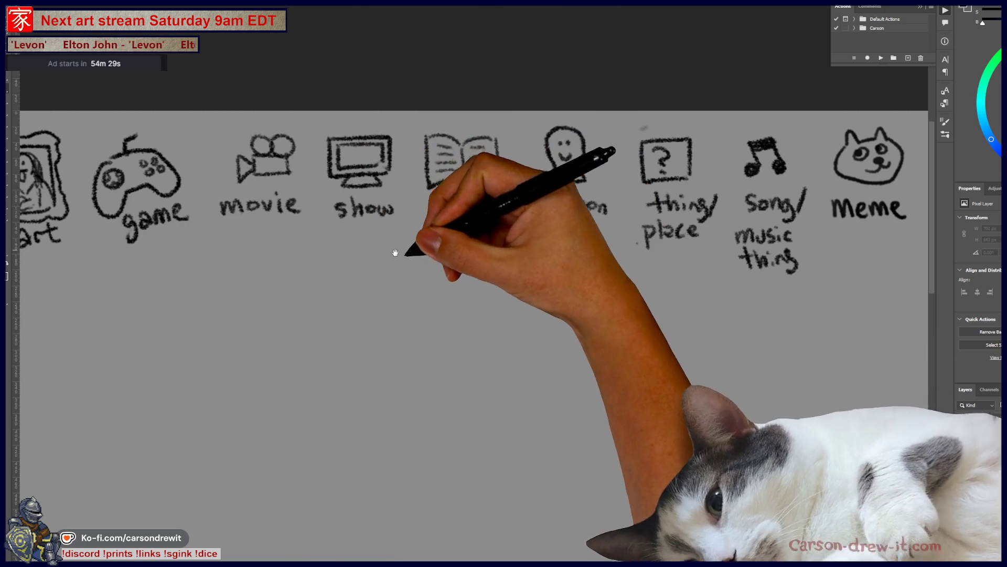
{"action": "left_click_drag", "start_coordinate": [397, 252], "coordinate": [473, 285]}
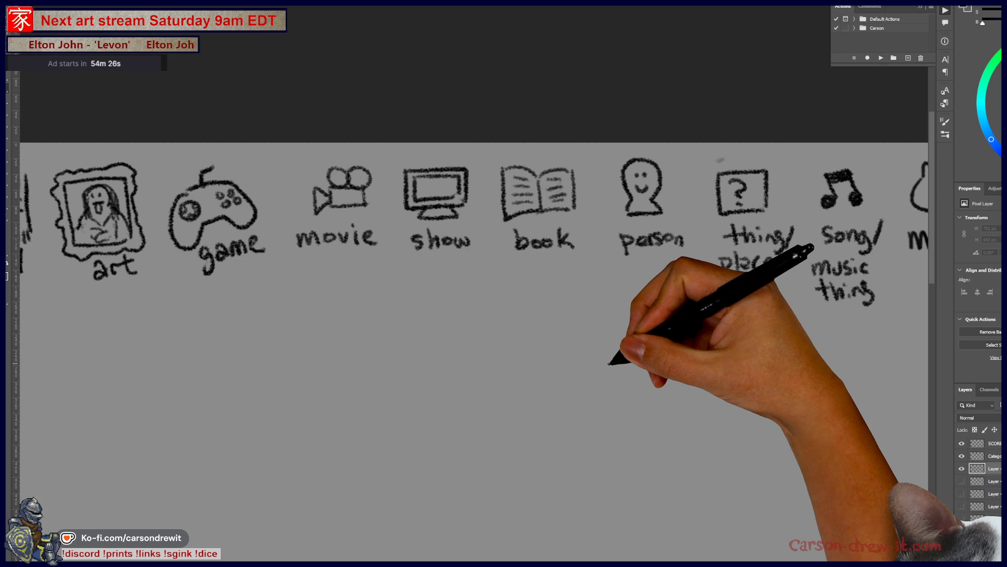
{"action": "mouse_move", "coordinate": [800, 154]}
{"action": "left_mouse_down"}
{"action": "mouse_move", "coordinate": [619, 153]}
{"action": "mouse_move", "coordinate": [648, 165]}
{"action": "mouse_move", "coordinate": [659, 326]}
{"action": "left_mouse_up"}
{"action": "left_click_drag", "start_coordinate": [663, 151], "coordinate": [653, 321]}
Draw two equal blank lines beneath the person and thing/place icons.
{"action": "left_click_drag", "start_coordinate": [604, 362], "coordinate": [617, 250]}
{"action": "left_click_drag", "start_coordinate": [387, 213], "coordinate": [603, 215]}
{"action": "mouse_move", "coordinate": [583, 370]}
{"action": "left_mouse_down"}
{"action": "mouse_move", "coordinate": [637, 318]}
{"action": "mouse_move", "coordinate": [649, 355]}
{"action": "left_mouse_up"}
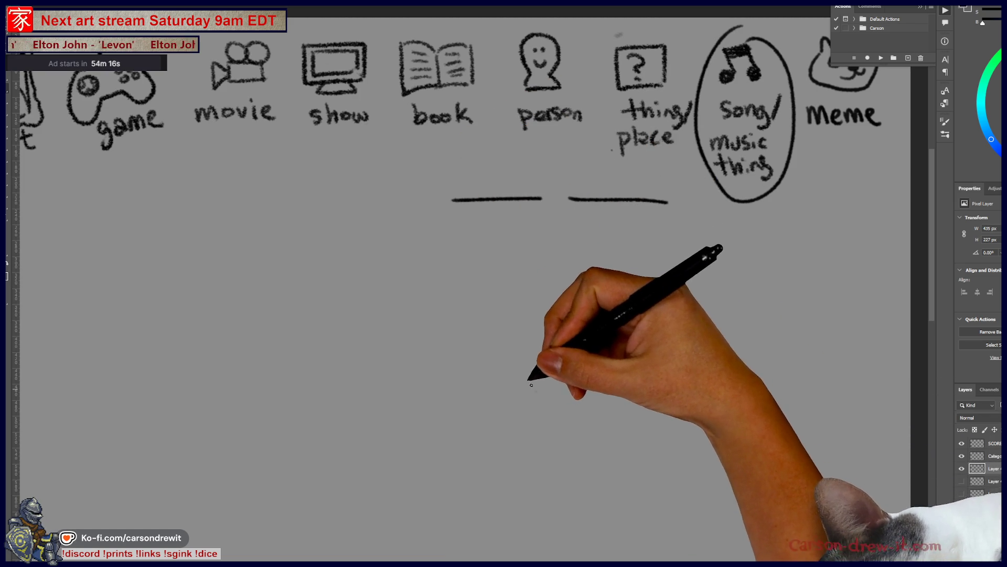
Sketch the man's round head with a hat, hatched brim and crown, undoing a stray stroke.
{"action": "left_click_drag", "start_coordinate": [537, 391], "coordinate": [598, 310]}
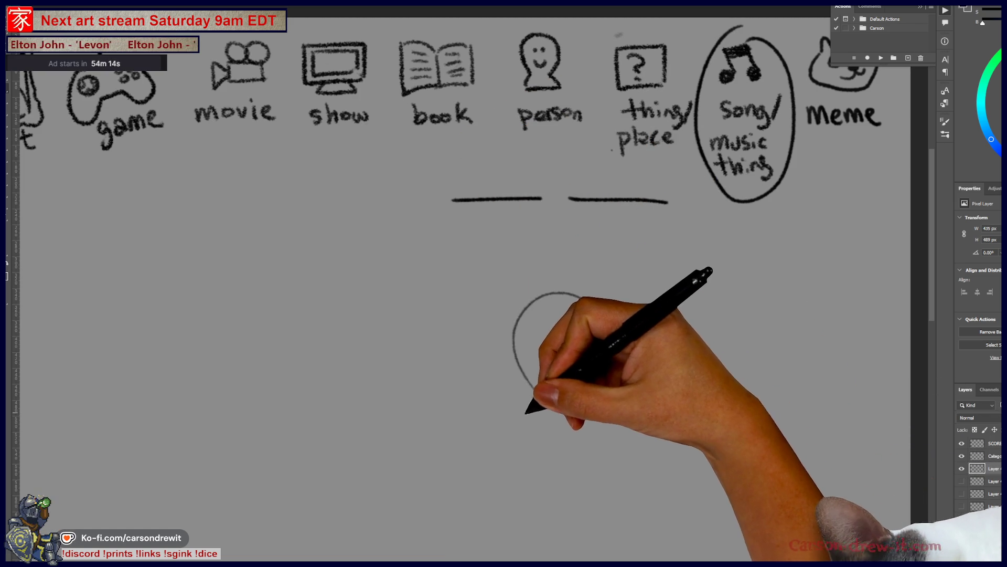
{"action": "left_click_drag", "start_coordinate": [519, 434], "coordinate": [555, 439]}
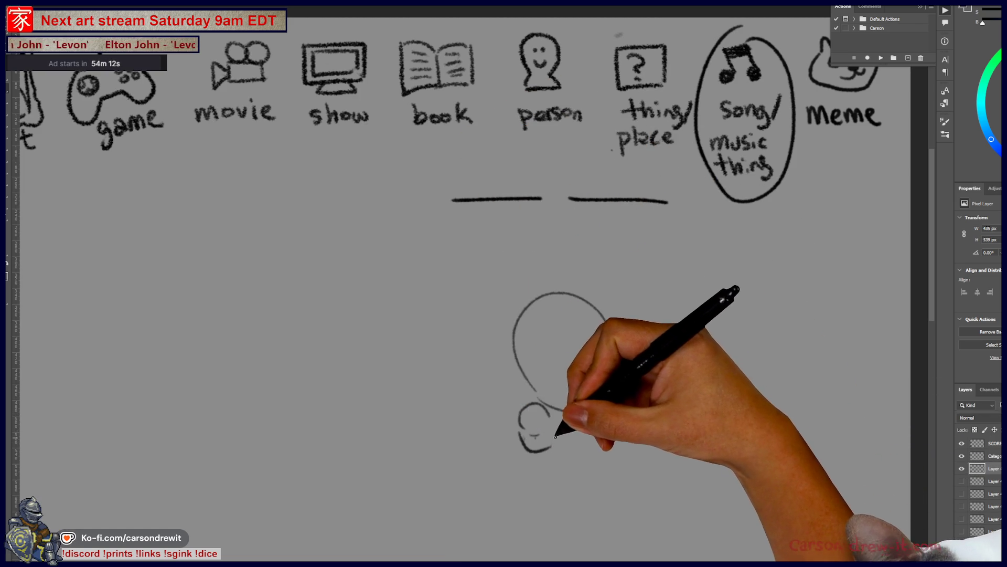
{"action": "key", "text": "ctrl+z"}
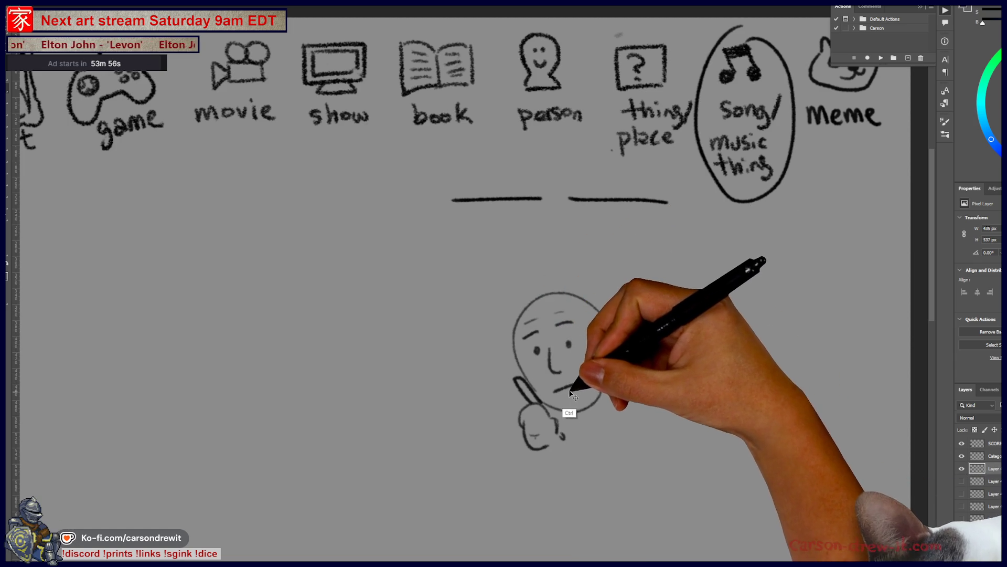
{"action": "left_click_drag", "start_coordinate": [527, 315], "coordinate": [485, 338]}
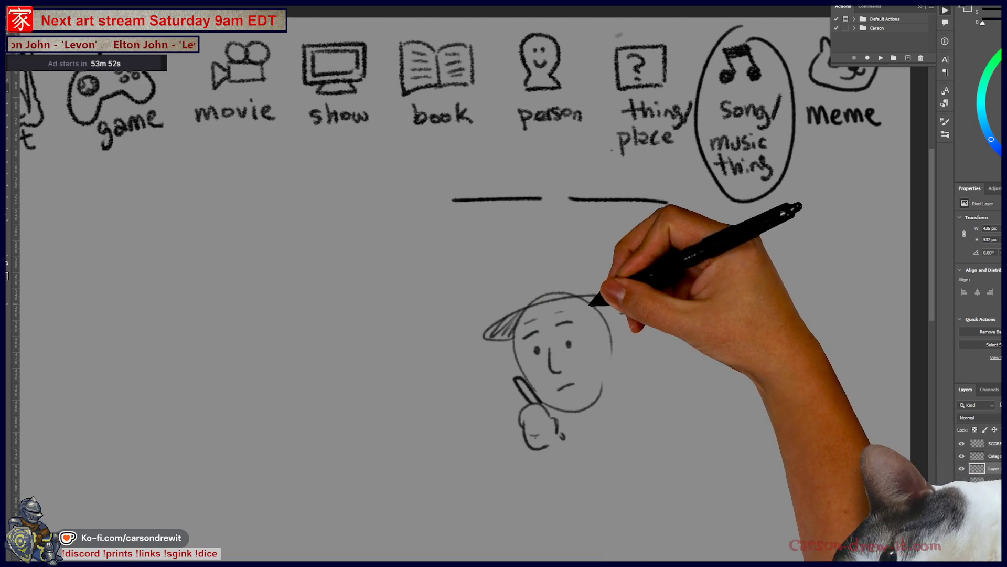
{"action": "left_click_drag", "start_coordinate": [602, 296], "coordinate": [625, 308]}
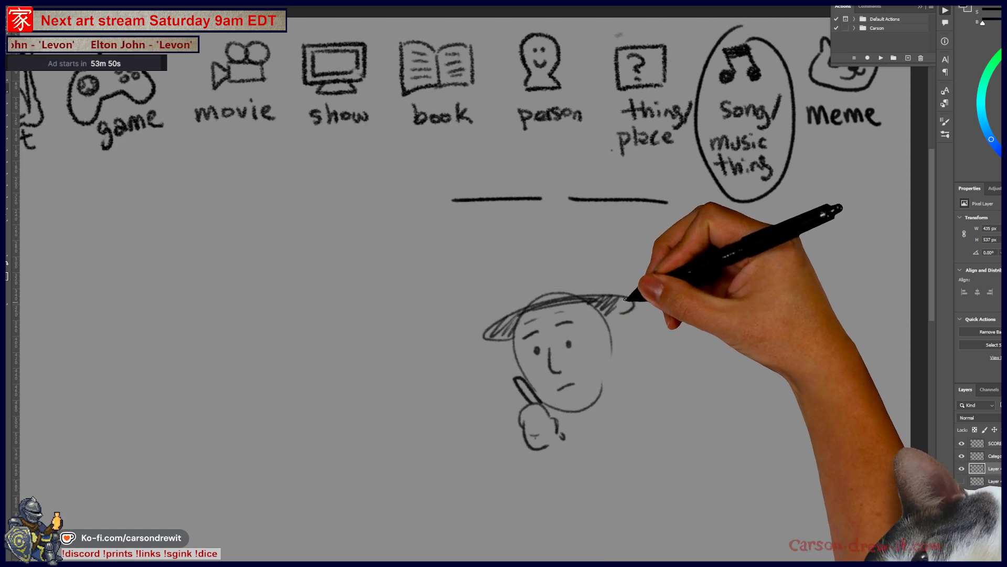
{"action": "mouse_move", "coordinate": [512, 309]}
{"action": "left_mouse_down"}
{"action": "mouse_move", "coordinate": [522, 284]}
{"action": "mouse_move", "coordinate": [587, 274]}
{"action": "mouse_move", "coordinate": [519, 286]}
{"action": "mouse_move", "coordinate": [574, 275]}
{"action": "left_mouse_up"}
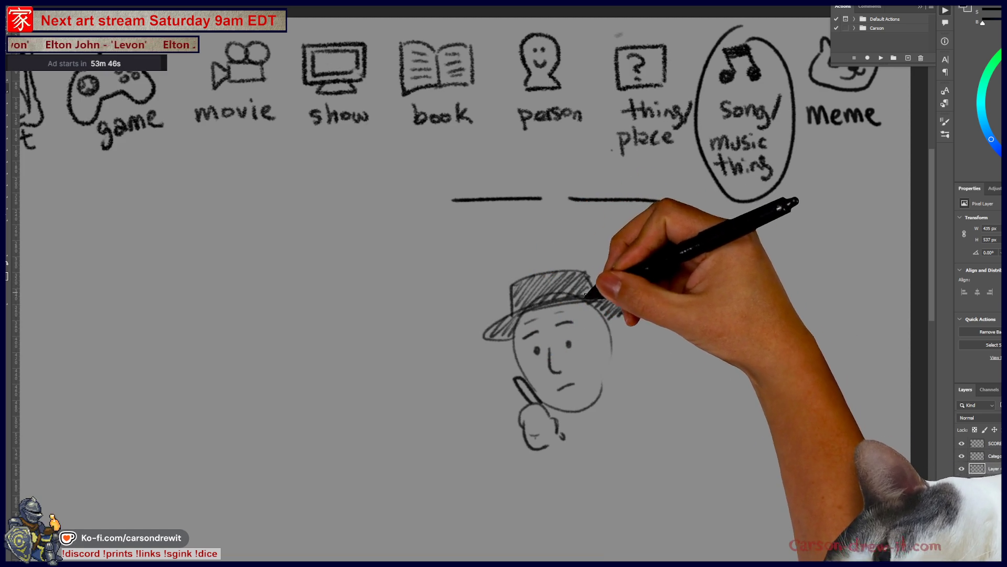
Draw coat lapel lines and small strokes below, then start a head arc left of the man.
{"action": "left_click_drag", "start_coordinate": [540, 450], "coordinate": [539, 462]}
{"action": "mouse_move", "coordinate": [597, 428]}
{"action": "left_mouse_down"}
{"action": "mouse_move", "coordinate": [630, 371]}
{"action": "mouse_move", "coordinate": [696, 321]}
{"action": "mouse_move", "coordinate": [670, 361]}
{"action": "left_mouse_up"}
{"action": "mouse_move", "coordinate": [704, 326]}
{"action": "left_mouse_down"}
{"action": "mouse_move", "coordinate": [684, 374]}
{"action": "mouse_move", "coordinate": [646, 413]}
{"action": "left_mouse_up"}
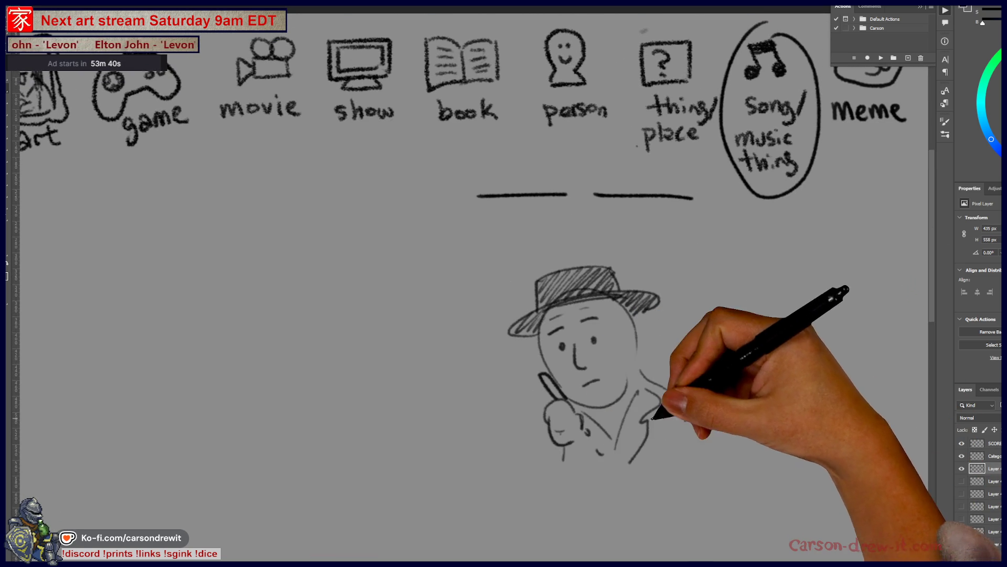
{"action": "left_click_drag", "start_coordinate": [596, 450], "coordinate": [604, 455]}
{"action": "left_click_drag", "start_coordinate": [397, 331], "coordinate": [569, 415]}
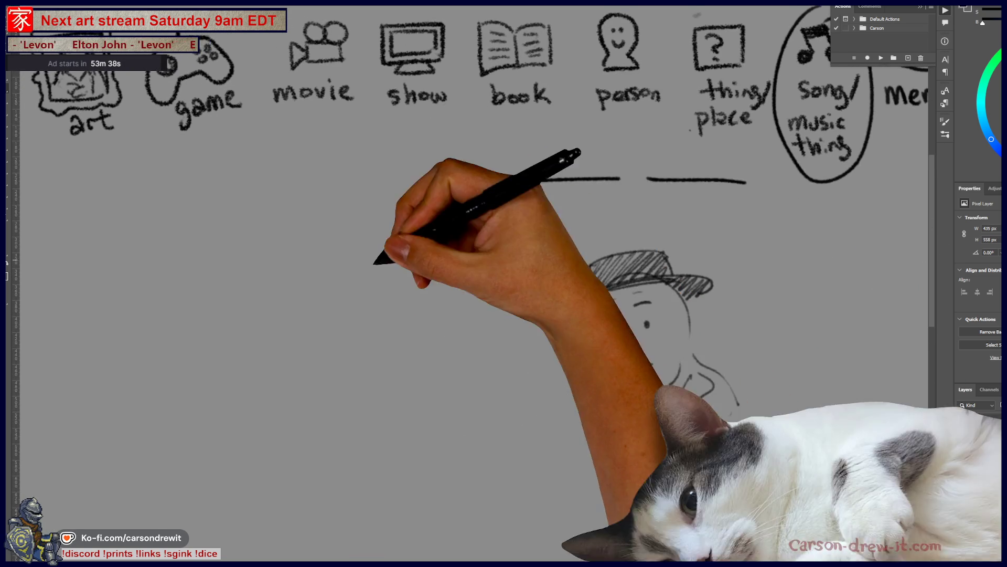
{"action": "left_click_drag", "start_coordinate": [382, 226], "coordinate": [399, 372]}
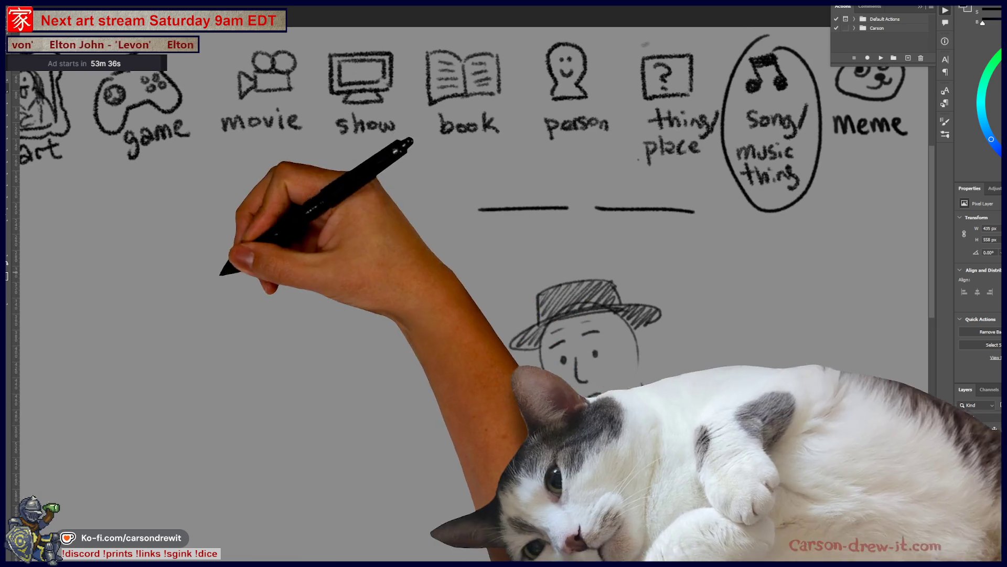
{"action": "left_click_drag", "start_coordinate": [250, 468], "coordinate": [352, 440]}
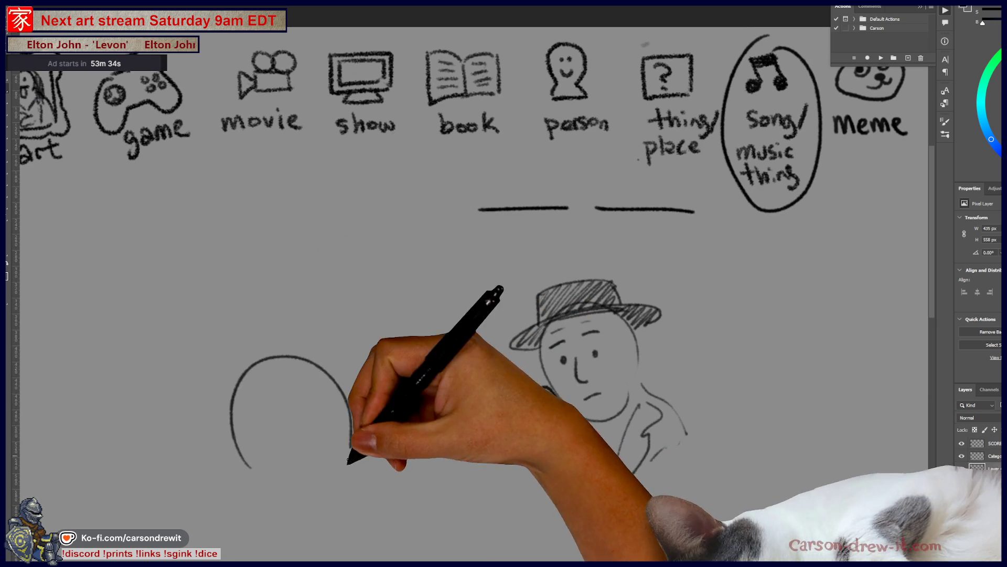
Complete a long-haired head seen from behind and give it a dotted speech bubble.
{"action": "left_click_drag", "start_coordinate": [260, 384], "coordinate": [360, 520]}
{"action": "mouse_move", "coordinate": [240, 445]}
{"action": "left_mouse_down"}
{"action": "mouse_move", "coordinate": [231, 490]}
{"action": "mouse_move", "coordinate": [263, 490]}
{"action": "mouse_move", "coordinate": [332, 521]}
{"action": "mouse_move", "coordinate": [283, 425]}
{"action": "mouse_move", "coordinate": [285, 475]}
{"action": "left_mouse_up"}
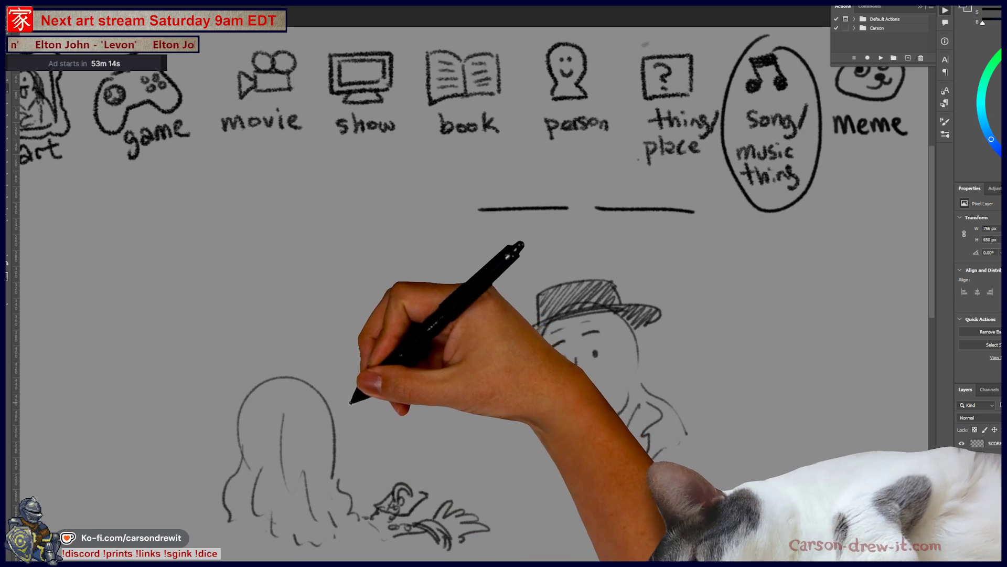
{"action": "left_click_drag", "start_coordinate": [360, 380], "coordinate": [385, 382]}
{"action": "left_click_drag", "start_coordinate": [376, 346], "coordinate": [405, 348]}
{"action": "mouse_move", "coordinate": [360, 379]}
{"action": "left_mouse_down"}
{"action": "mouse_move", "coordinate": [332, 355]}
{"action": "mouse_move", "coordinate": [386, 382]}
{"action": "left_mouse_up"}
Place three ellipsis dots beside the hat and a small circle for the X face.
{"action": "left_click_drag", "start_coordinate": [480, 400], "coordinate": [432, 379]}
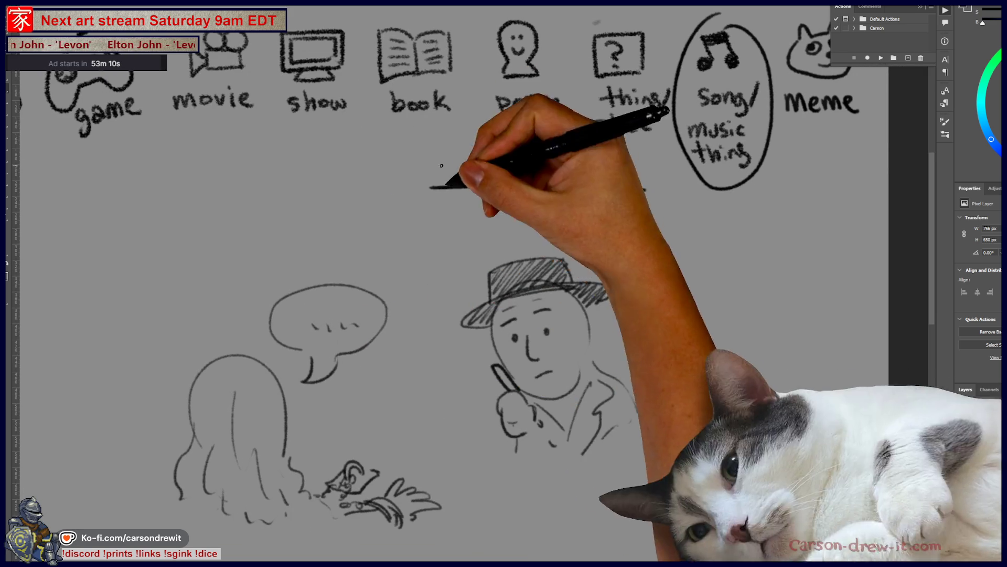
{"action": "left_click", "coordinate": [634, 270]}
{"action": "left_click", "coordinate": [650, 270]}
{"action": "left_click", "coordinate": [668, 270]}
{"action": "mouse_move", "coordinate": [656, 315]}
{"action": "left_mouse_down"}
{"action": "mouse_move", "coordinate": [634, 300]}
{"action": "mouse_move", "coordinate": [654, 315]}
{"action": "left_mouse_up"}
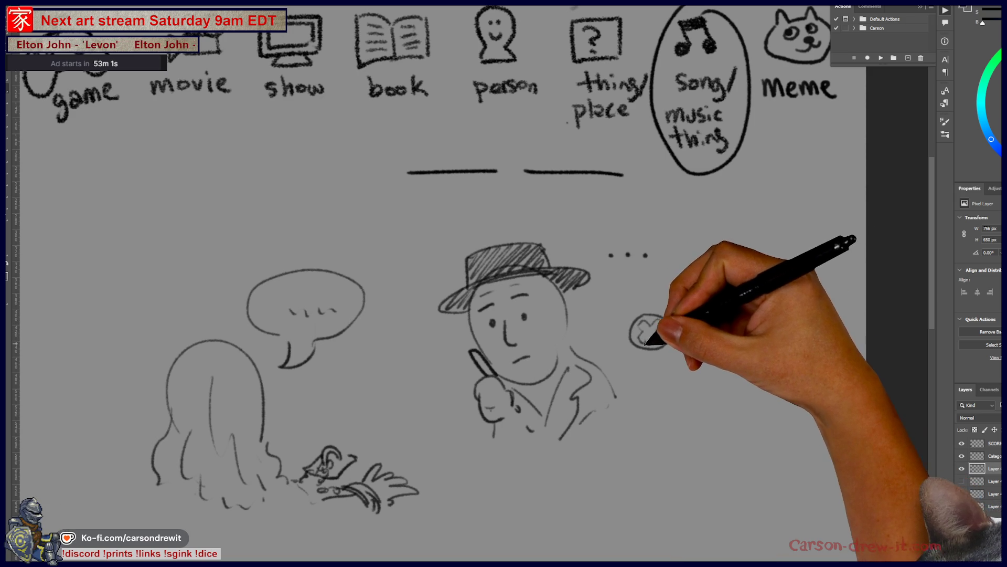
{"action": "left_click_drag", "start_coordinate": [674, 331], "coordinate": [637, 387]}
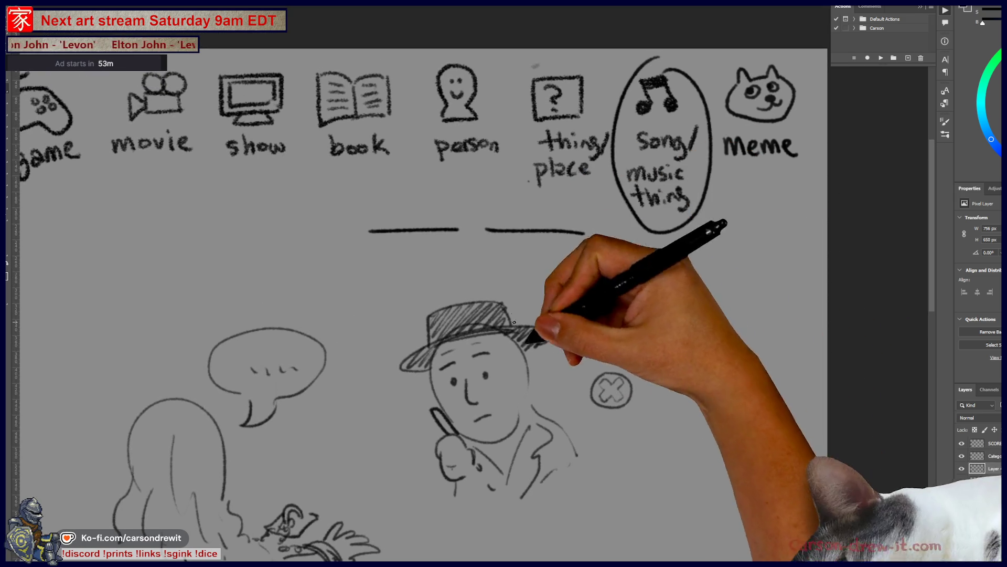
Finish the ellipsis dots and draw a large slashed circle around the X face.
{"action": "left_click_drag", "start_coordinate": [577, 315], "coordinate": [591, 304]}
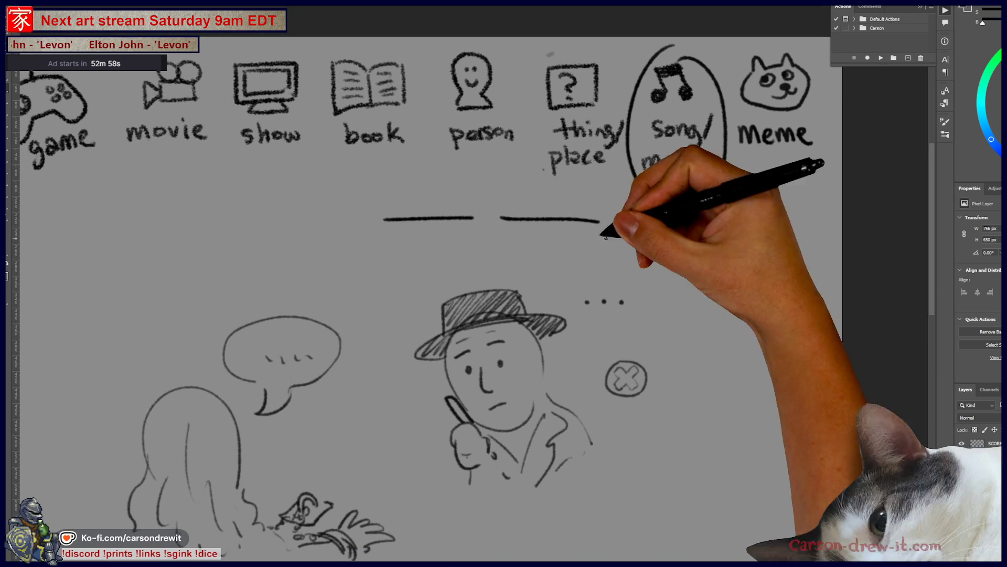
{"action": "left_click", "coordinate": [604, 301]}
{"action": "left_click", "coordinate": [621, 302]}
{"action": "mouse_move", "coordinate": [637, 331]}
{"action": "left_mouse_down"}
{"action": "mouse_move", "coordinate": [603, 378]}
{"action": "mouse_move", "coordinate": [651, 356]}
{"action": "mouse_move", "coordinate": [609, 398]}
{"action": "mouse_move", "coordinate": [669, 341]}
{"action": "mouse_move", "coordinate": [603, 349]}
{"action": "mouse_move", "coordinate": [590, 372]}
{"action": "mouse_move", "coordinate": [682, 378]}
{"action": "left_mouse_up"}
{"action": "left_click_drag", "start_coordinate": [577, 315], "coordinate": [579, 332]}
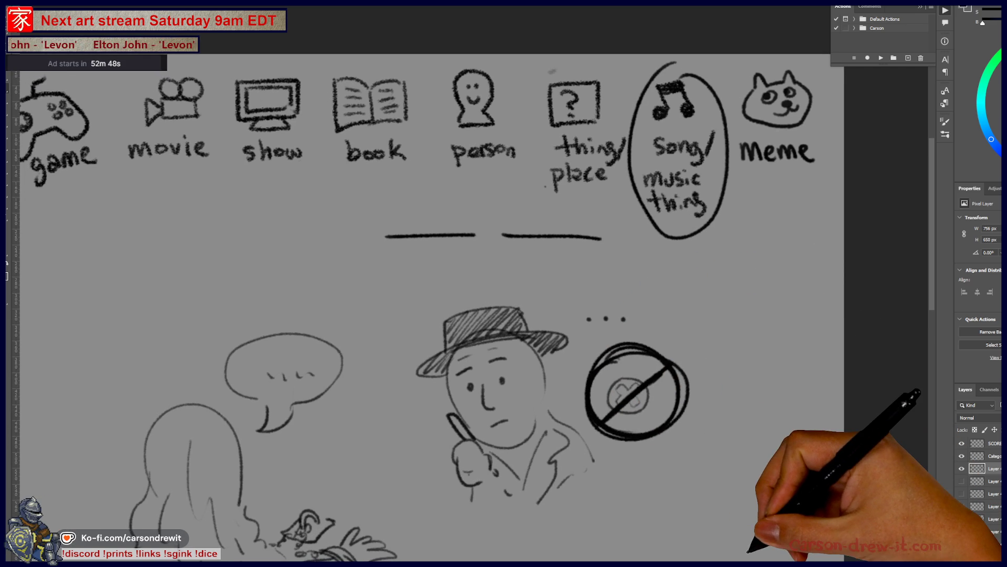
{"action": "left_click_drag", "start_coordinate": [678, 459], "coordinate": [676, 431]}
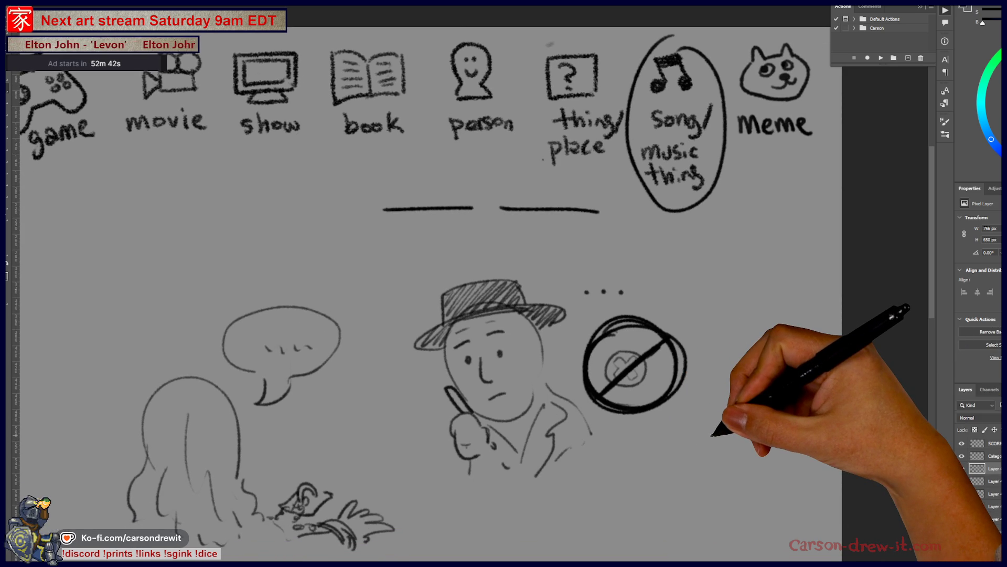
{"action": "mouse_move", "coordinate": [766, 255]}
{"action": "left_mouse_down"}
{"action": "mouse_move", "coordinate": [790, 284]}
{"action": "mouse_move", "coordinate": [783, 251]}
{"action": "left_mouse_up"}
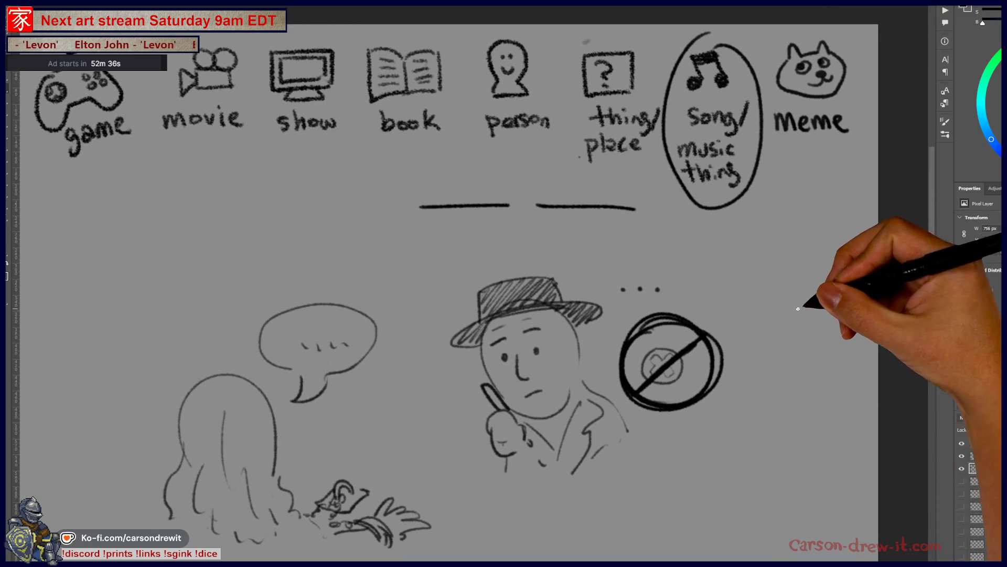
{"action": "left_click_drag", "start_coordinate": [926, 297], "coordinate": [937, 294]}
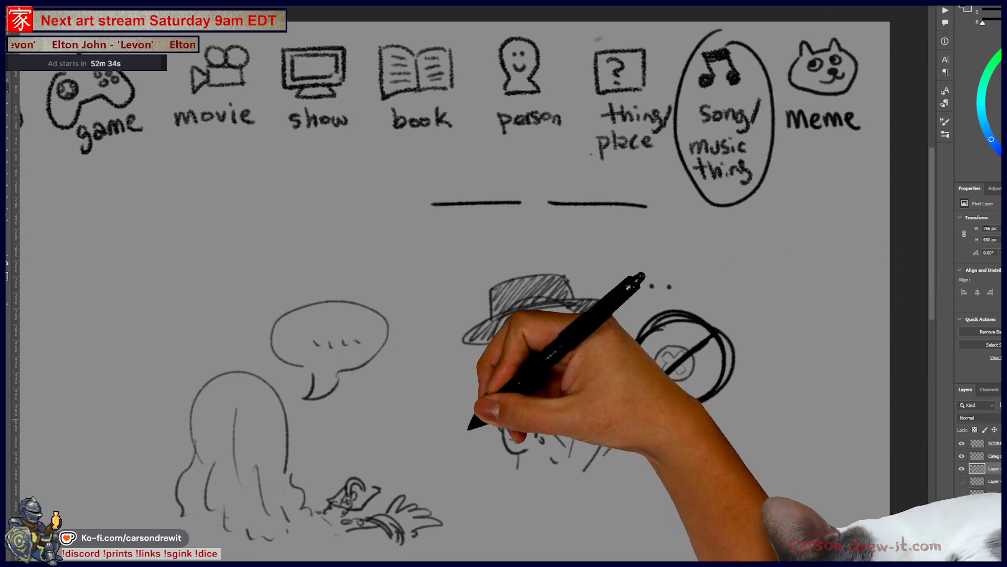
Draw a long table line, a notepad under the man's hand, extra hat hatching and eyebrows.
{"action": "mouse_move", "coordinate": [310, 462]}
{"action": "left_mouse_down"}
{"action": "mouse_move", "coordinate": [664, 492]}
{"action": "mouse_move", "coordinate": [676, 452]}
{"action": "left_mouse_up"}
{"action": "mouse_move", "coordinate": [524, 268]}
{"action": "left_mouse_down"}
{"action": "mouse_move", "coordinate": [587, 279]}
{"action": "mouse_move", "coordinate": [569, 271]}
{"action": "left_mouse_up"}
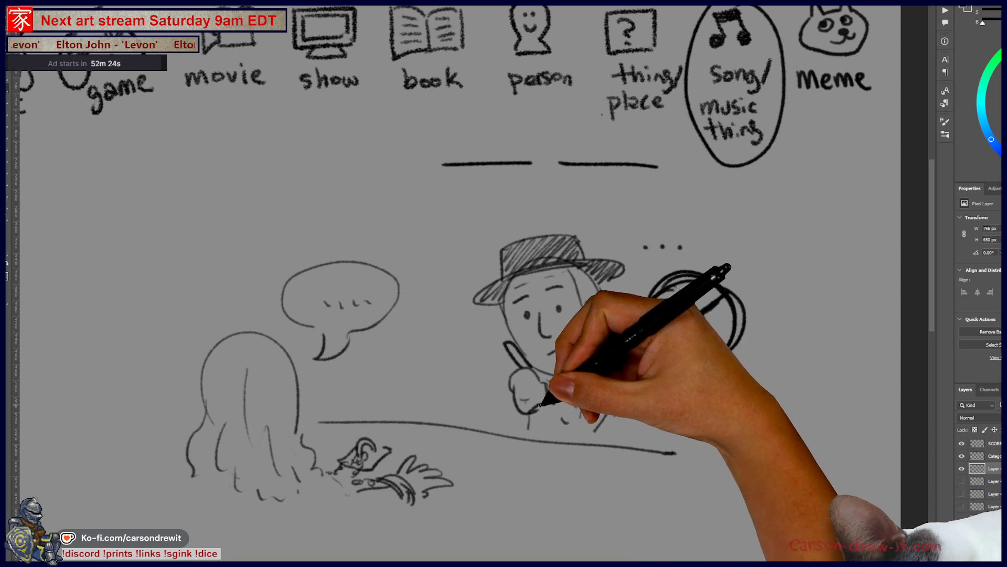
{"action": "mouse_move", "coordinate": [597, 472]}
{"action": "left_mouse_down"}
{"action": "mouse_move", "coordinate": [535, 481]}
{"action": "mouse_move", "coordinate": [540, 472]}
{"action": "mouse_move", "coordinate": [590, 477]}
{"action": "mouse_move", "coordinate": [540, 405]}
{"action": "mouse_move", "coordinate": [562, 412]}
{"action": "mouse_move", "coordinate": [514, 385]}
{"action": "mouse_move", "coordinate": [522, 405]}
{"action": "mouse_move", "coordinate": [623, 355]}
{"action": "left_mouse_up"}
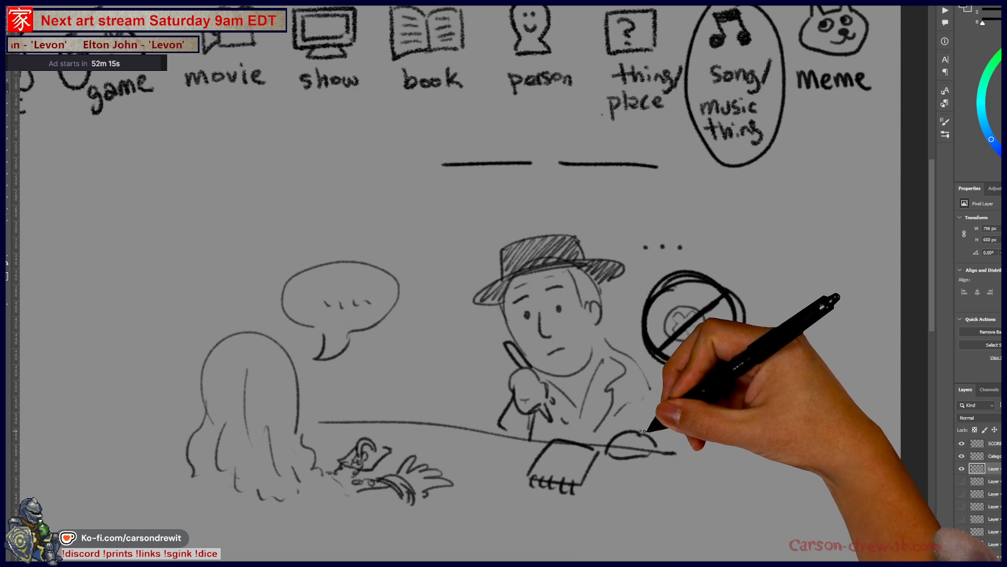
{"action": "left_click_drag", "start_coordinate": [681, 444], "coordinate": [685, 454]}
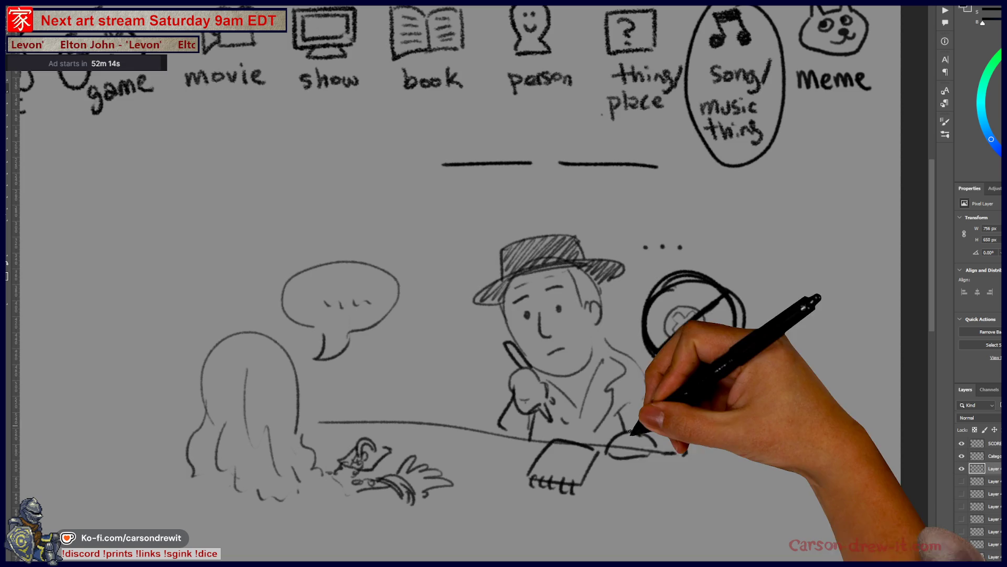
{"action": "mouse_move", "coordinate": [525, 302]}
{"action": "left_mouse_down"}
{"action": "mouse_move", "coordinate": [522, 292]}
{"action": "mouse_move", "coordinate": [562, 282]}
{"action": "mouse_move", "coordinate": [612, 281]}
{"action": "mouse_move", "coordinate": [567, 286]}
{"action": "left_mouse_up"}
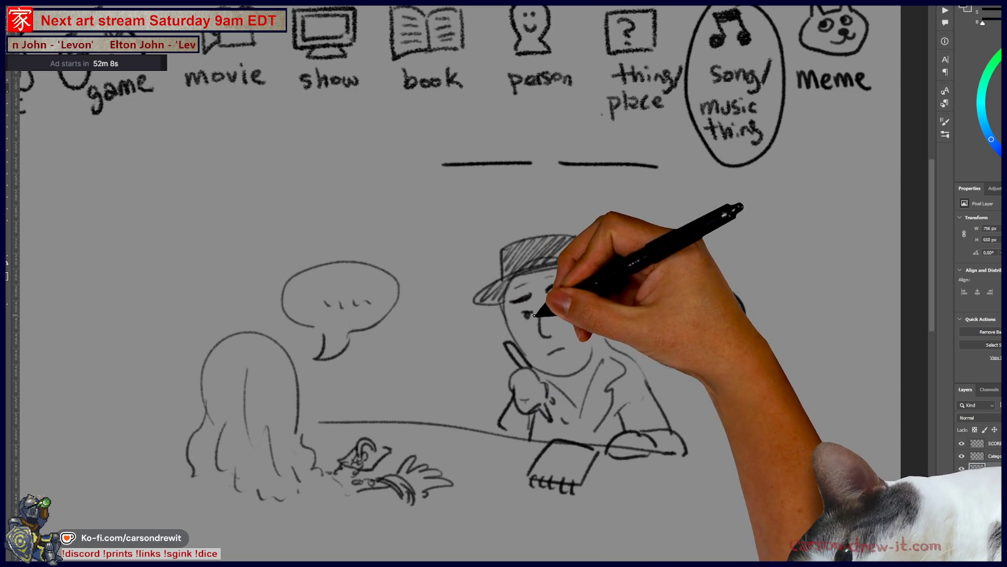
{"action": "key", "text": "ctrl"}
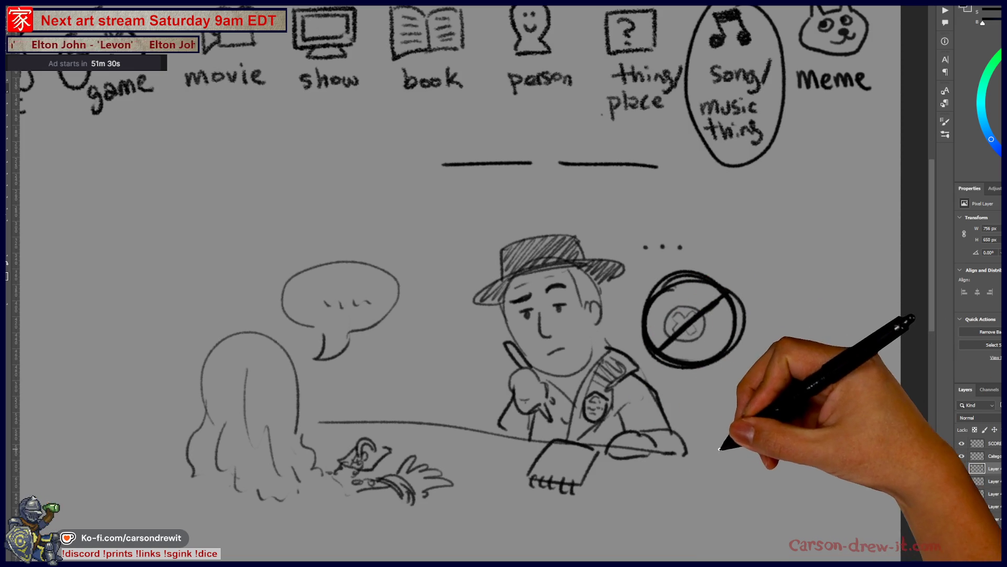
Pan the canvas around the man's coat and the circled X beside him.
{"action": "left_click_drag", "start_coordinate": [503, 283], "coordinate": [528, 305]}
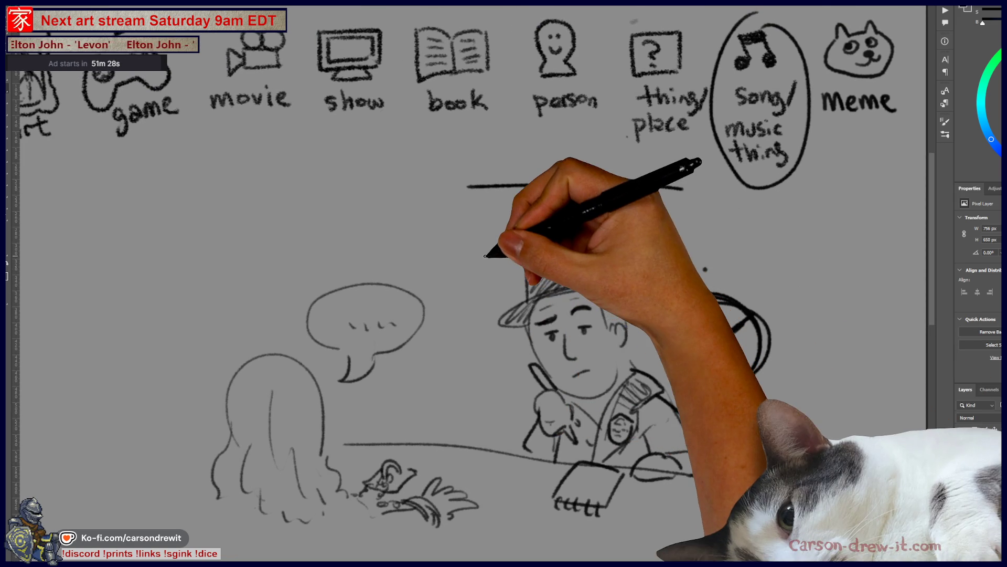
{"action": "left_click_drag", "start_coordinate": [504, 469], "coordinate": [484, 463]}
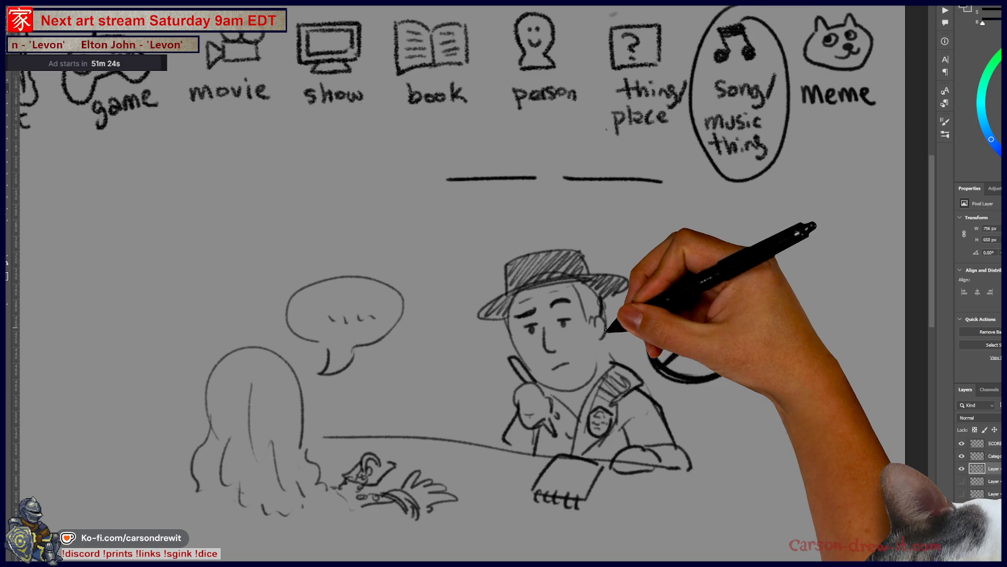
{"action": "mouse_move", "coordinate": [629, 441]}
{"action": "left_mouse_down"}
{"action": "mouse_move", "coordinate": [610, 469]}
{"action": "mouse_move", "coordinate": [642, 456]}
{"action": "left_mouse_up"}
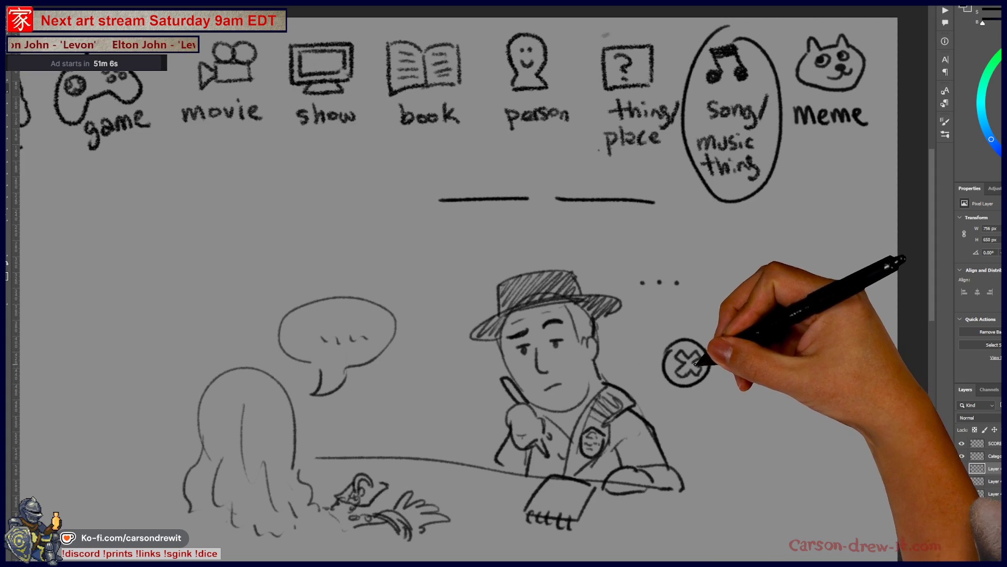
{"action": "left_click_drag", "start_coordinate": [743, 375], "coordinate": [682, 402]}
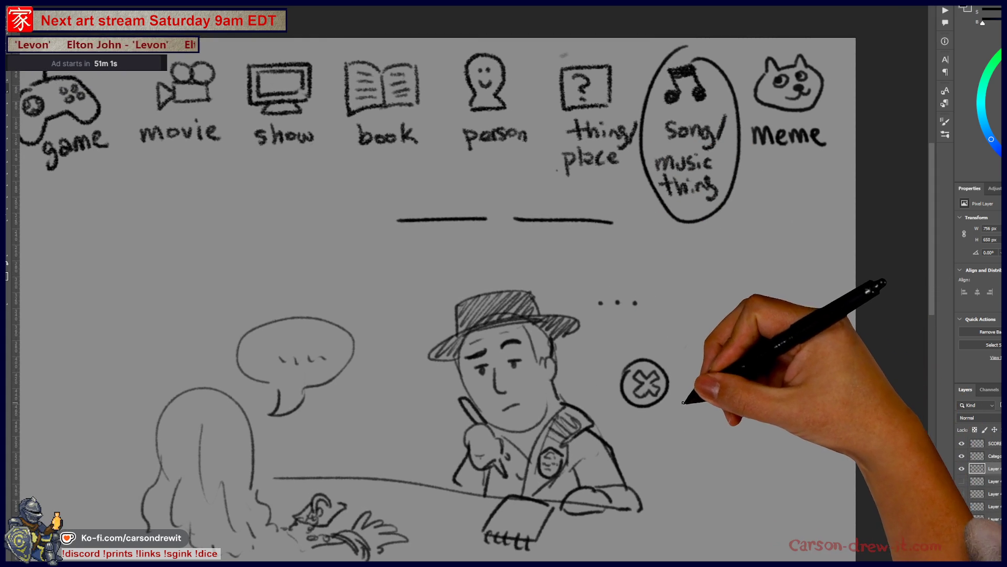
Sketch a circle around Meme, an arrow to the dots and a circle over the man and badge, then undo them.
{"action": "mouse_move", "coordinate": [772, 47]}
{"action": "left_mouse_down"}
{"action": "mouse_move", "coordinate": [839, 105]}
{"action": "mouse_move", "coordinate": [777, 45]}
{"action": "left_mouse_up"}
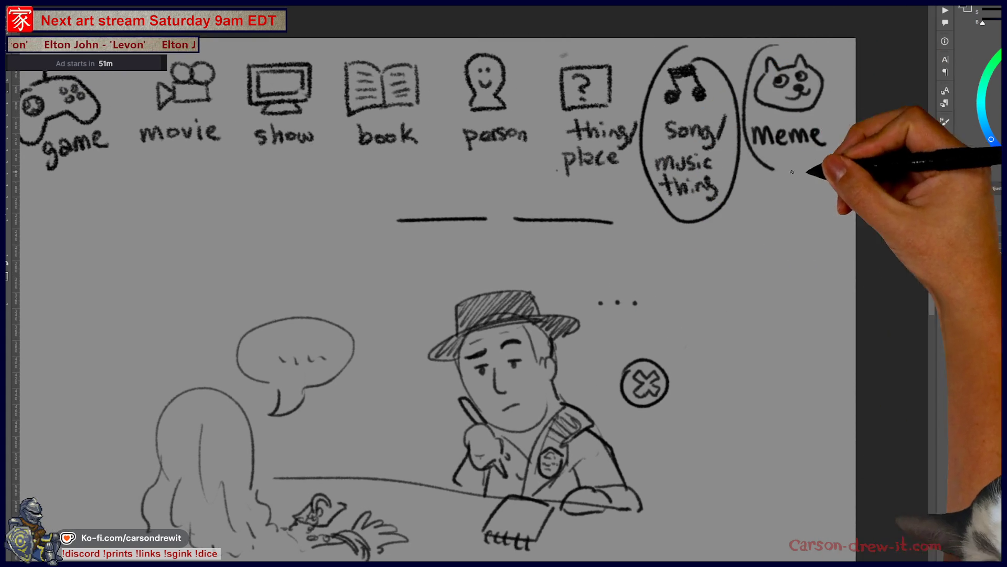
{"action": "left_click_drag", "start_coordinate": [779, 175], "coordinate": [671, 292]}
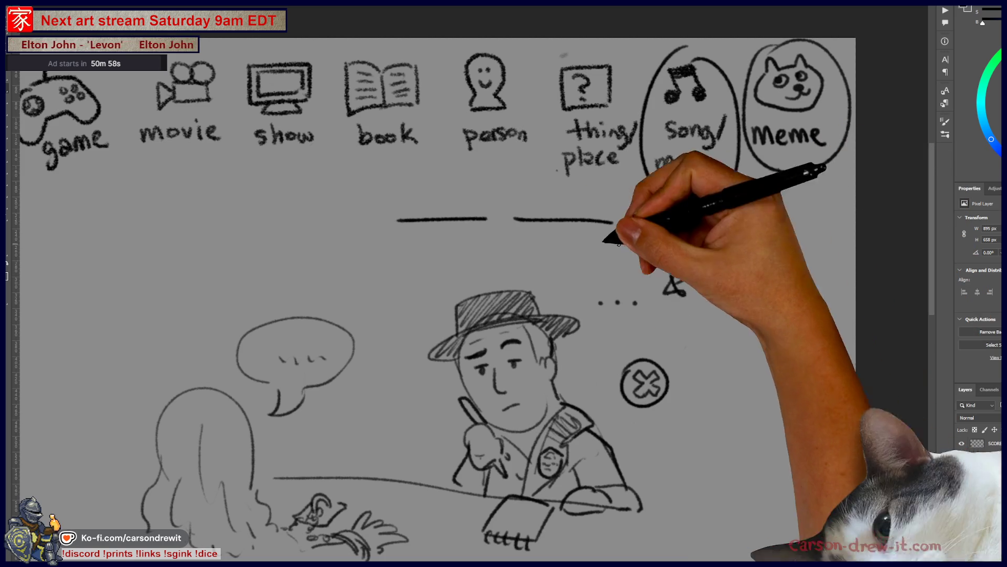
{"action": "left_click_drag", "start_coordinate": [399, 328], "coordinate": [509, 269]}
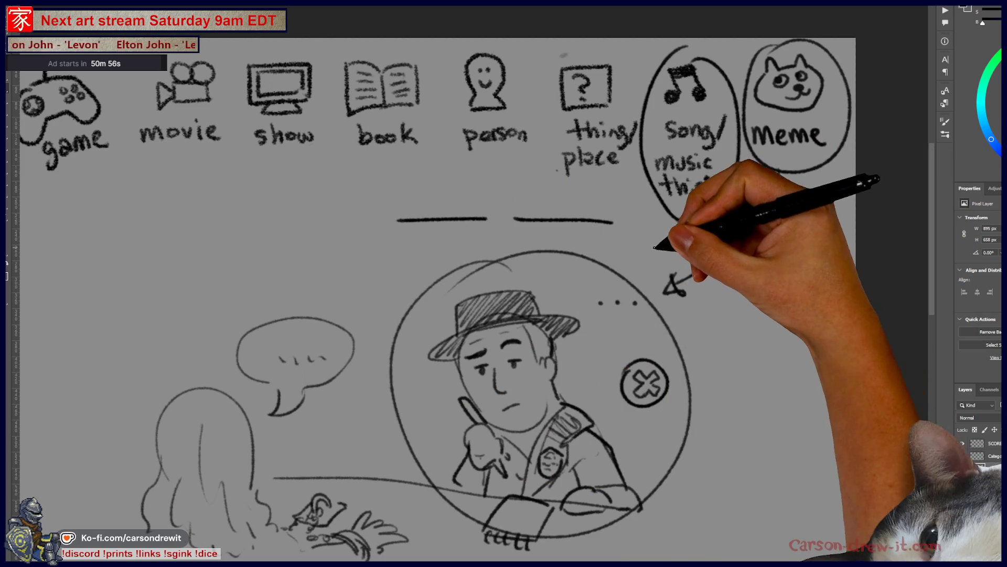
{"action": "key", "text": "ctrl+z"}
{"action": "key", "text": "ctrl+z"}
{"action": "key", "text": "ctrl+z"}
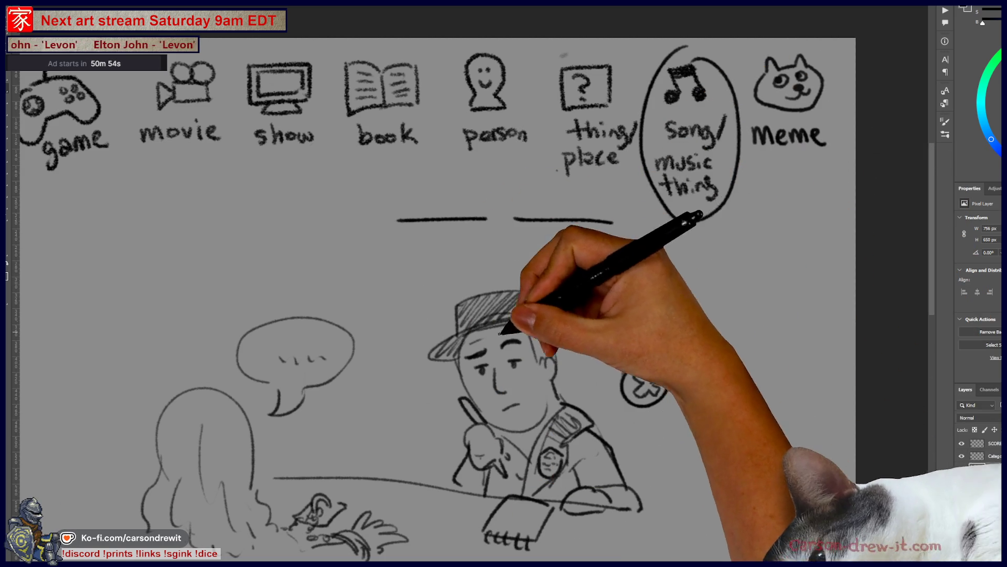
Circle the sheriff, curve an arrow up to Meme, and link a circled blank to the badge.
{"action": "left_click_drag", "start_coordinate": [472, 280], "coordinate": [475, 278]}
{"action": "mouse_move", "coordinate": [685, 303]}
{"action": "left_mouse_down"}
{"action": "mouse_move", "coordinate": [771, 173]}
{"action": "mouse_move", "coordinate": [773, 183]}
{"action": "mouse_move", "coordinate": [767, 167]}
{"action": "left_mouse_up"}
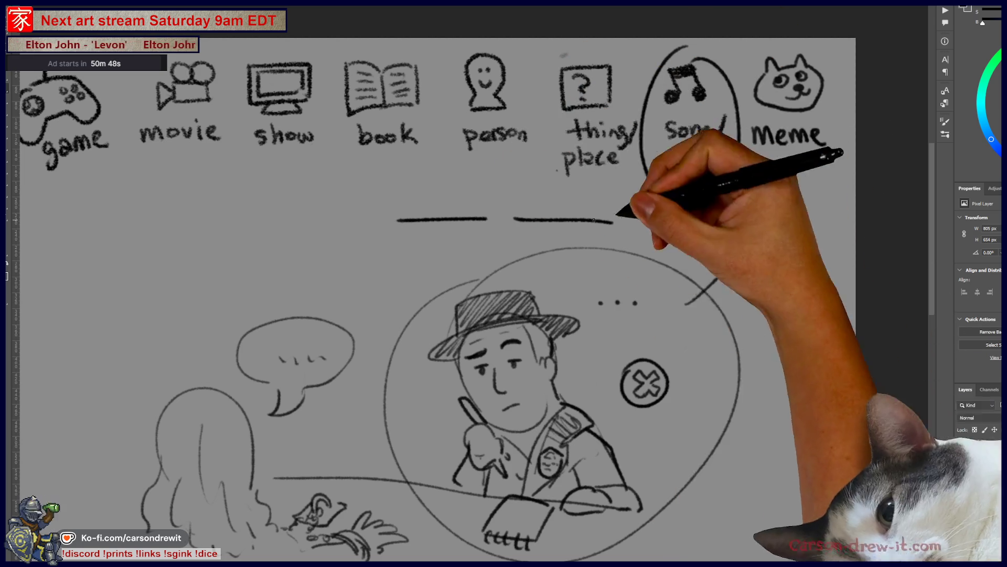
{"action": "left_click_drag", "start_coordinate": [419, 173], "coordinate": [407, 178]}
{"action": "mouse_move", "coordinate": [491, 242]}
{"action": "left_mouse_down"}
{"action": "mouse_move", "coordinate": [620, 338]}
{"action": "mouse_move", "coordinate": [634, 328]}
{"action": "mouse_move", "coordinate": [683, 367]}
{"action": "mouse_move", "coordinate": [627, 412]}
{"action": "mouse_move", "coordinate": [636, 355]}
{"action": "mouse_move", "coordinate": [630, 371]}
{"action": "mouse_move", "coordinate": [698, 357]}
{"action": "left_mouse_up"}
{"action": "left_click_drag", "start_coordinate": [776, 441], "coordinate": [811, 460]}
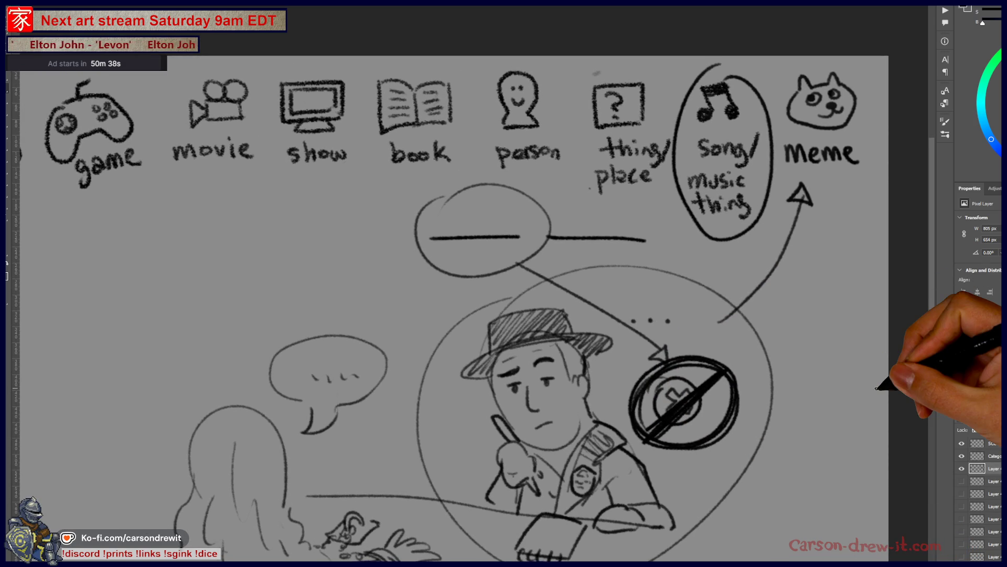
{"action": "scroll", "coordinate": [499, 383], "scroll_direction": "down", "scroll_amount": 2}
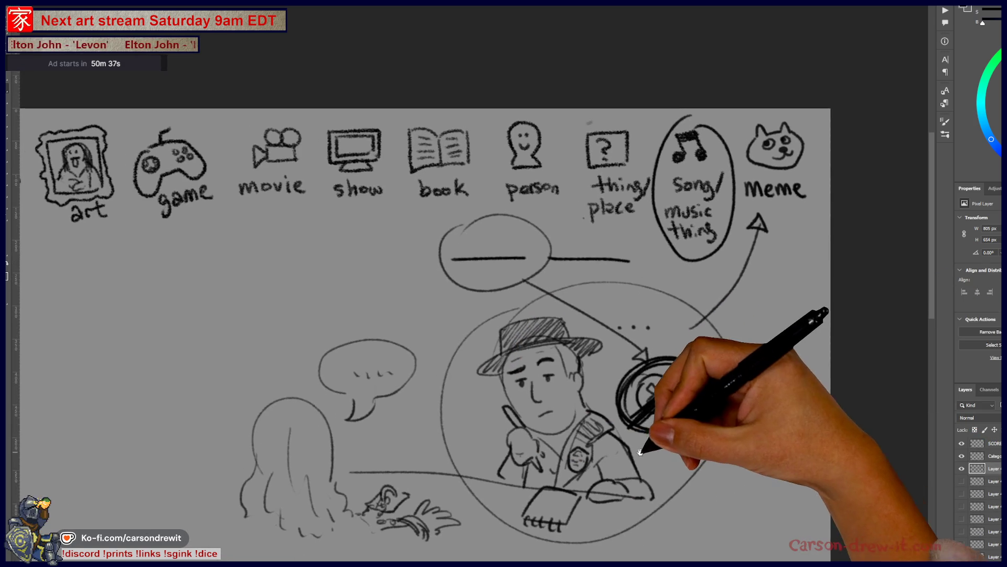
Pan the canvas to show the scores tally list beside the play, art and game icons.
{"action": "scroll", "coordinate": [638, 452], "scroll_direction": "up", "scroll_amount": 3}
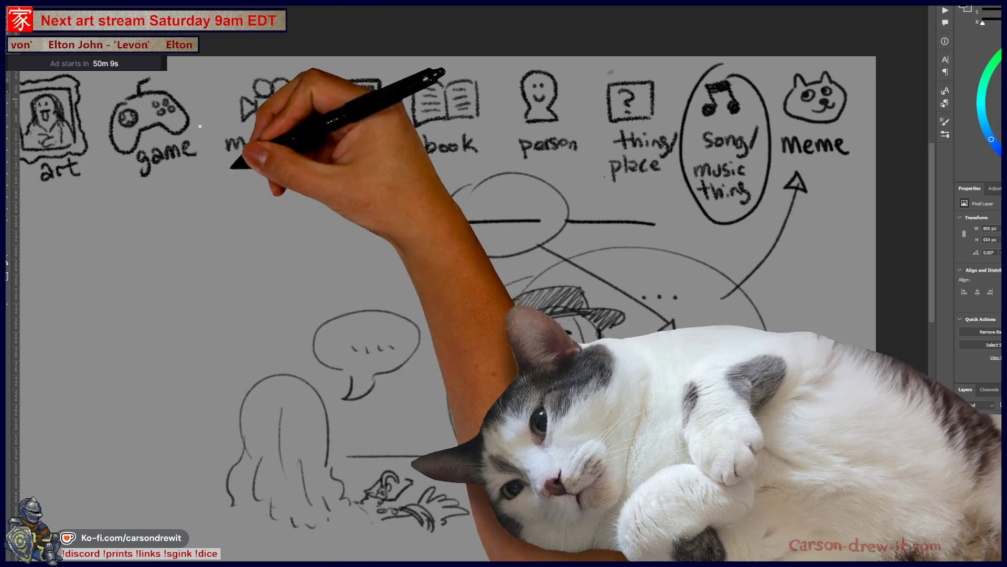
{"action": "left_click_drag", "start_coordinate": [51, 310], "coordinate": [768, 294]}
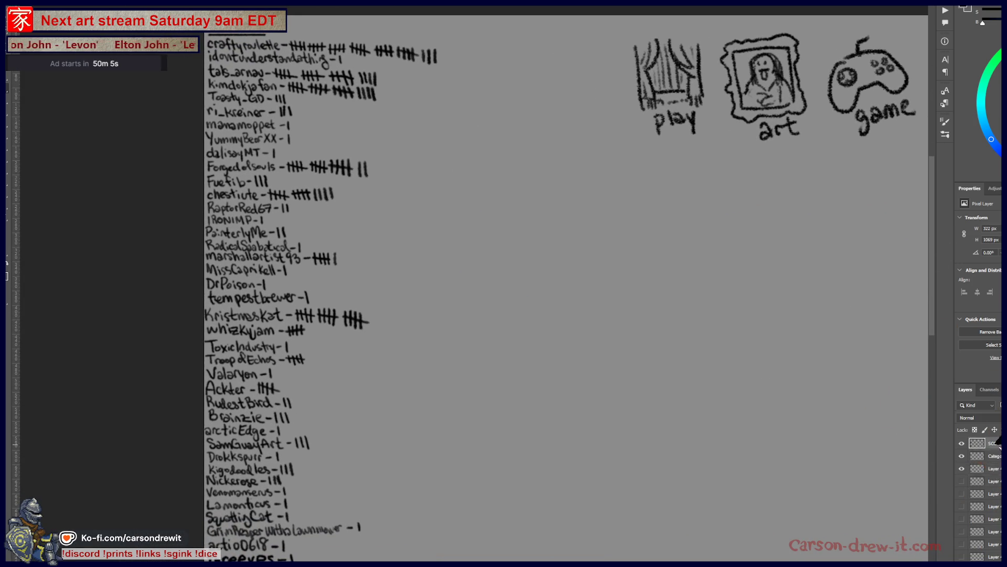
Add one tally mark to a name's score under the SCORES header.
{"action": "left_click_drag", "start_coordinate": [451, 236], "coordinate": [476, 366]}
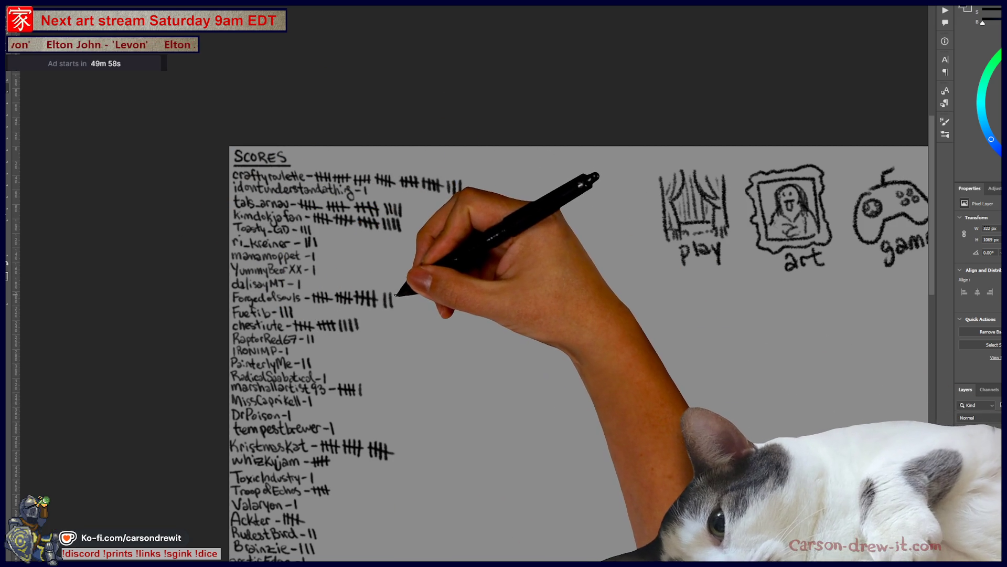
{"action": "left_click_drag", "start_coordinate": [395, 295], "coordinate": [398, 305]}
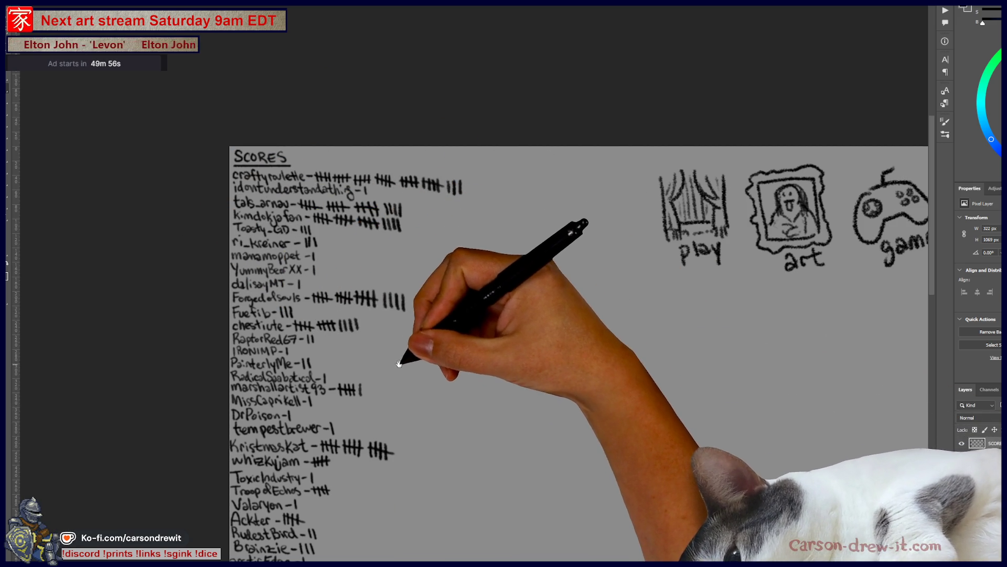
{"action": "mouse_move", "coordinate": [400, 356]}
{"action": "left_mouse_down"}
{"action": "mouse_move", "coordinate": [388, 336]}
{"action": "mouse_move", "coordinate": [393, 357]}
{"action": "mouse_move", "coordinate": [381, 364]}
{"action": "left_mouse_up"}
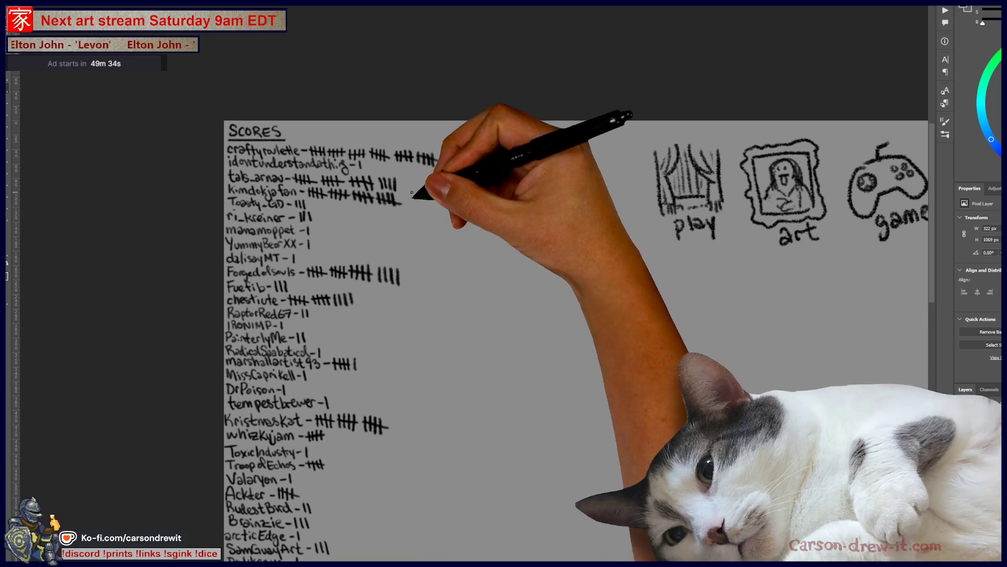
Switch back to the plant-woman illustration document and zoom in on the figure.
{"action": "mouse_move", "coordinate": [441, 318]}
{"action": "left_mouse_down"}
{"action": "mouse_move", "coordinate": [428, 207]}
{"action": "mouse_move", "coordinate": [419, 204]}
{"action": "mouse_move", "coordinate": [410, 225]}
{"action": "left_mouse_up"}
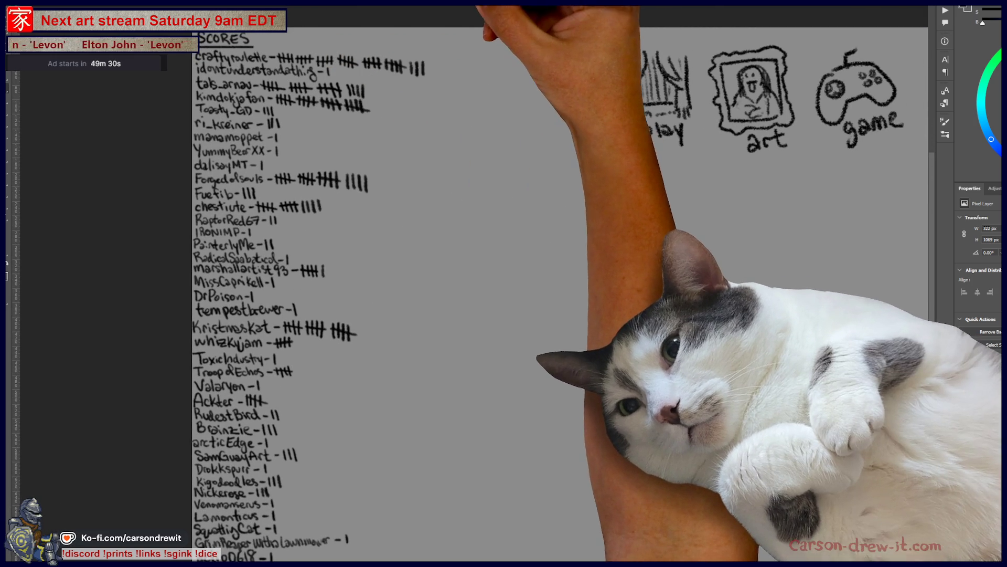
{"action": "key", "text": "ctrl+Tab"}
{"action": "mouse_move", "coordinate": [554, 200]}
{"action": "left_mouse_down"}
{"action": "mouse_move", "coordinate": [551, 213]}
{"action": "mouse_move", "coordinate": [589, 236]}
{"action": "mouse_move", "coordinate": [613, 310]}
{"action": "left_mouse_up"}
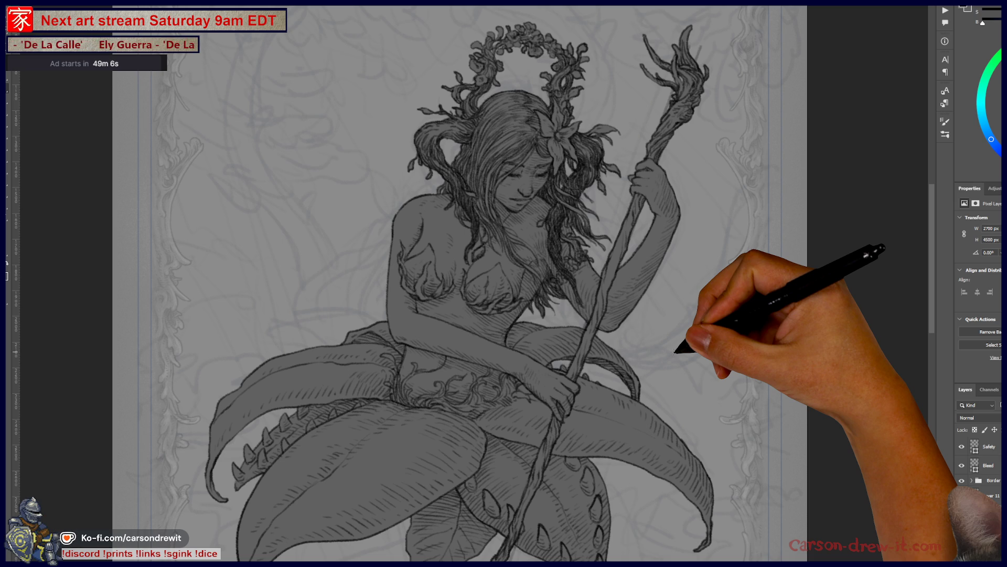
Raise the layer's Hue/Saturation lightness to +12 and recentre the figure's legs and leaves.
{"action": "left_click_drag", "start_coordinate": [626, 227], "coordinate": [636, 321]}
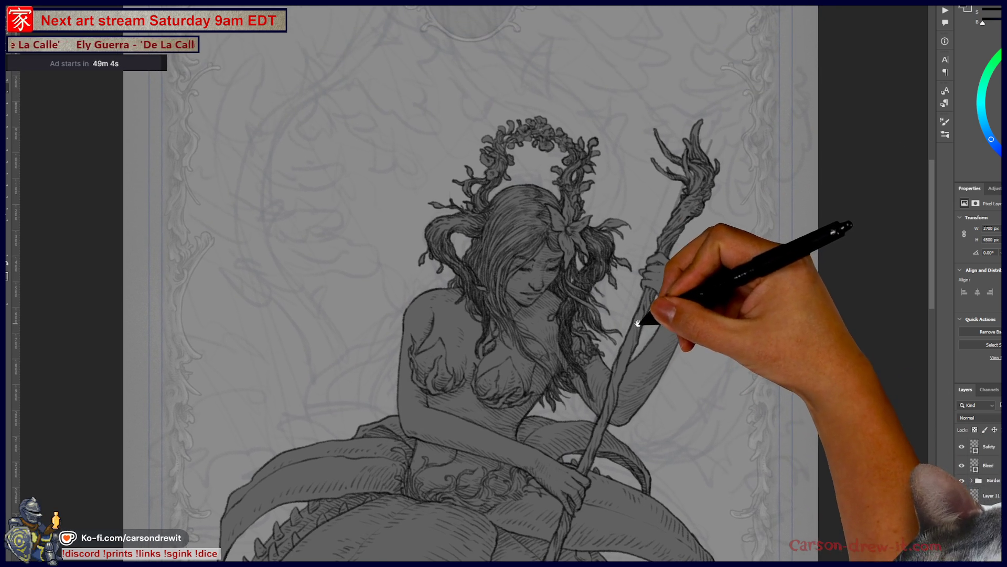
{"action": "scroll", "coordinate": [687, 258], "scroll_direction": "down", "scroll_amount": 3}
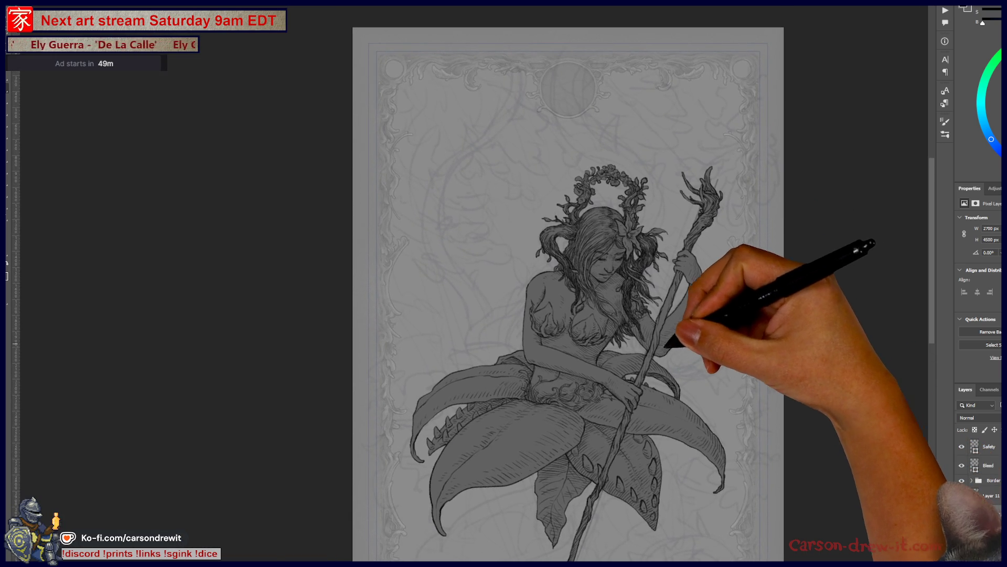
{"action": "scroll", "coordinate": [696, 328], "scroll_direction": "up", "scroll_amount": 2}
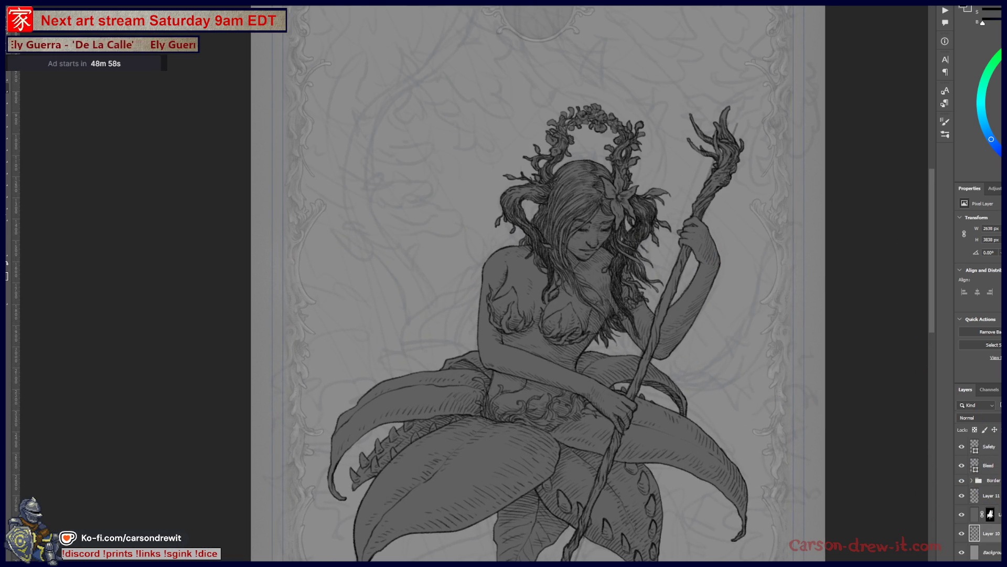
{"action": "key", "text": "ctrl+u"}
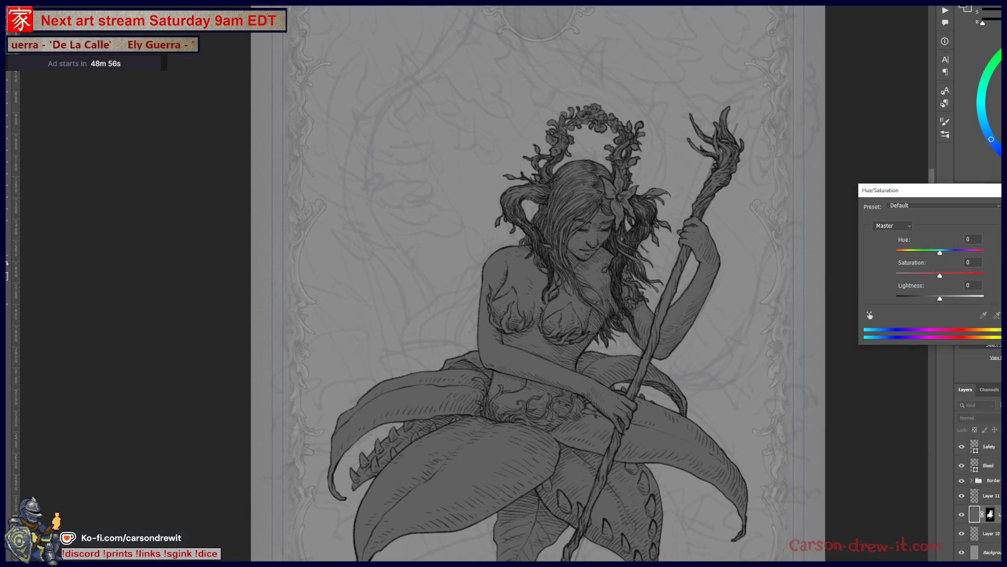
{"action": "mouse_move", "coordinate": [940, 298]}
{"action": "left_mouse_down"}
{"action": "mouse_move", "coordinate": [921, 298]}
{"action": "mouse_move", "coordinate": [953, 303]}
{"action": "left_mouse_up"}
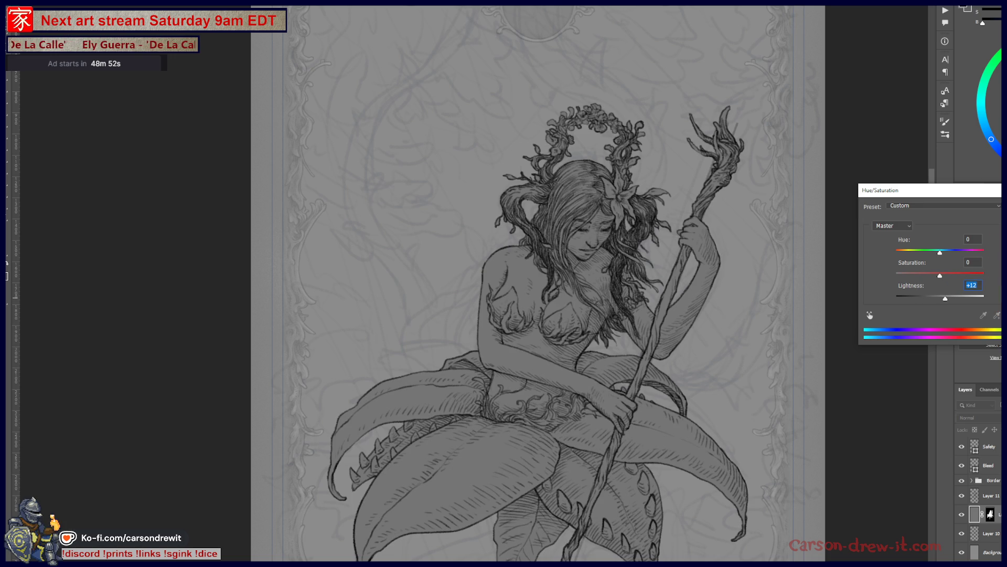
{"action": "key", "text": "Return"}
{"action": "left_click_drag", "start_coordinate": [683, 325], "coordinate": [663, 236]}
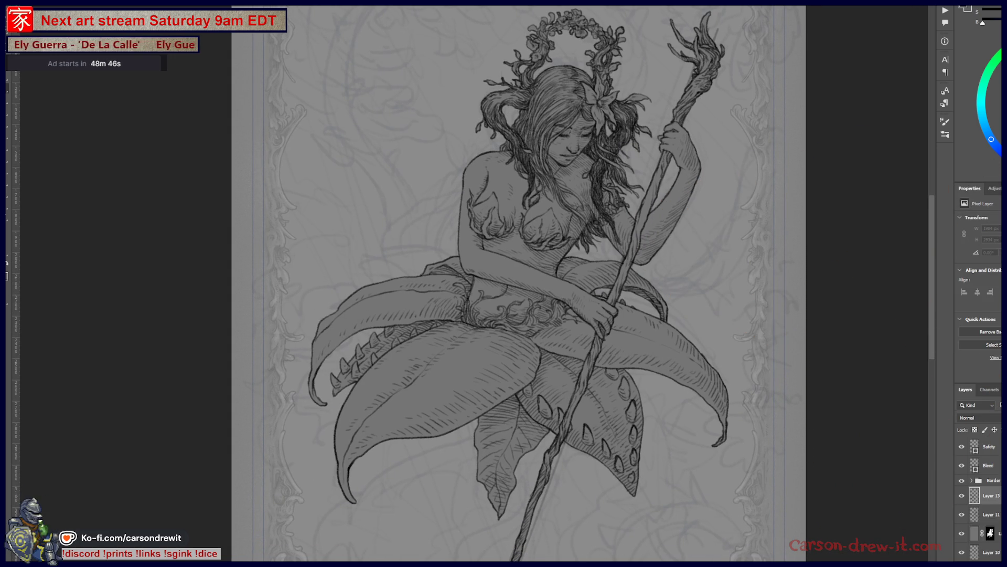
{"action": "mouse_move", "coordinate": [522, 434]}
{"action": "left_mouse_down"}
{"action": "mouse_move", "coordinate": [540, 270]}
{"action": "mouse_move", "coordinate": [612, 319]}
{"action": "mouse_move", "coordinate": [506, 380]}
{"action": "left_mouse_up"}
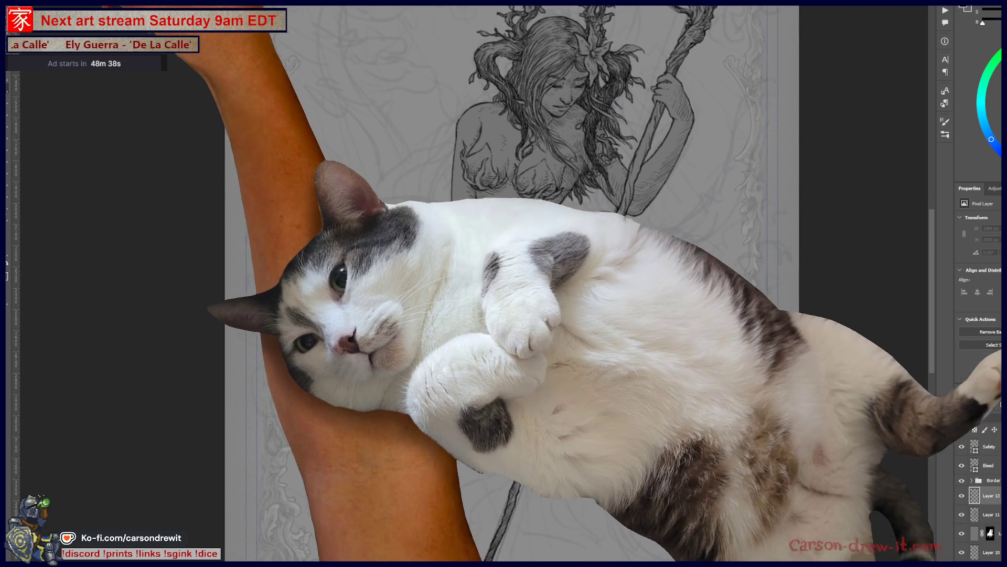
{"action": "key", "text": "F5"}
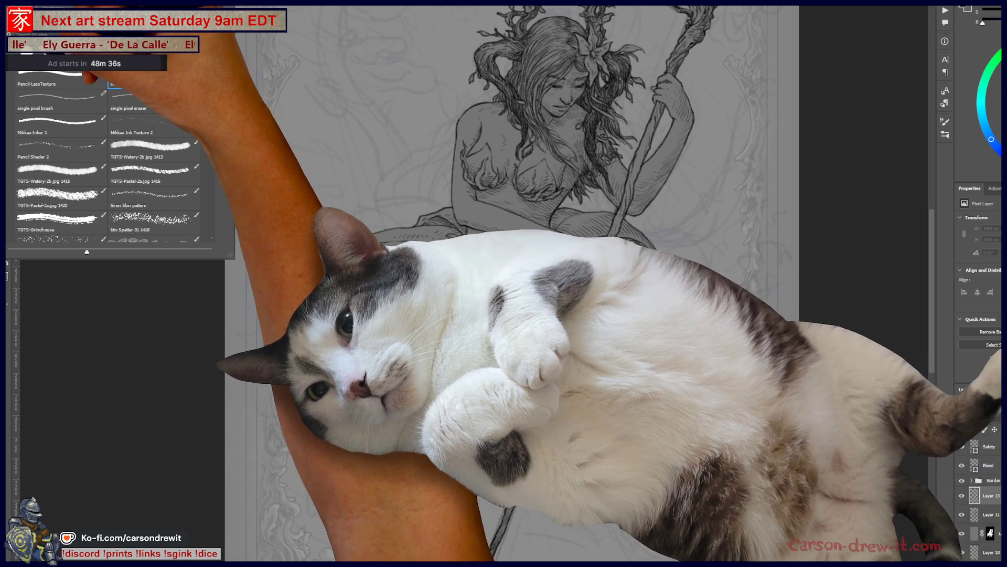
{"action": "key", "text": "F5"}
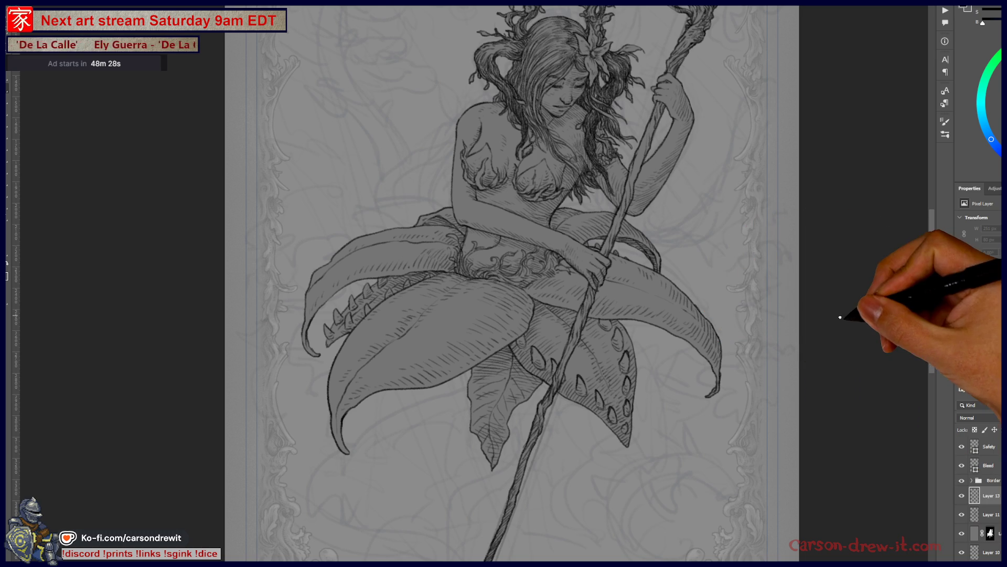
{"action": "left_click_drag", "start_coordinate": [777, 337], "coordinate": [762, 356]}
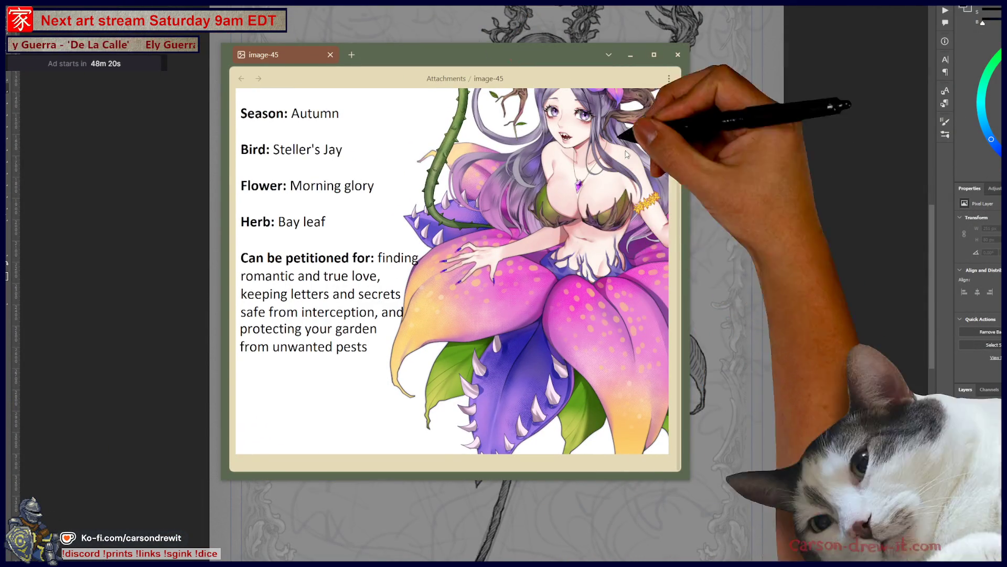
Close the image-45 reference window in Photos.
{"action": "scroll", "coordinate": [530, 308], "scroll_direction": "up", "scroll_amount": 2}
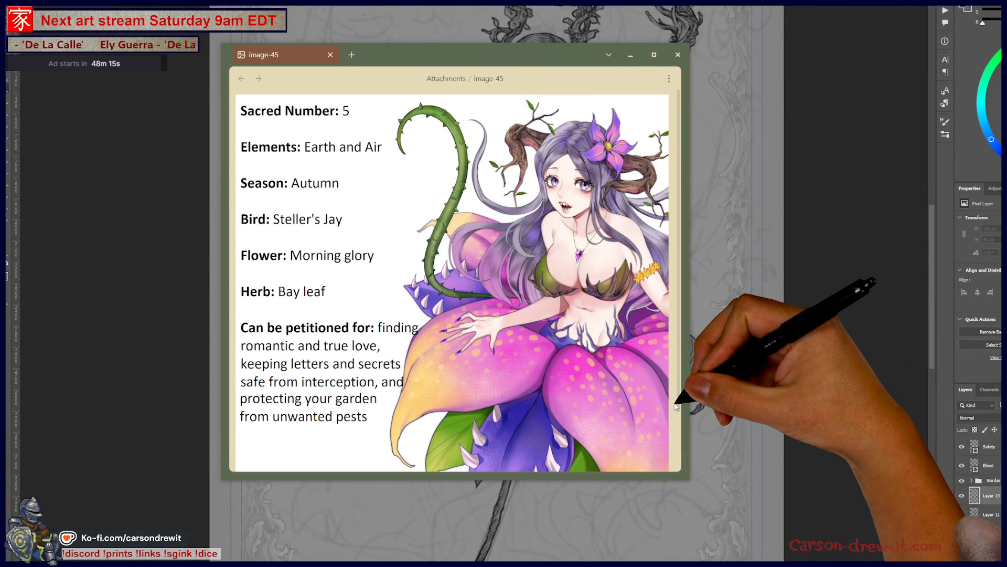
{"action": "left_click", "coordinate": [631, 54]}
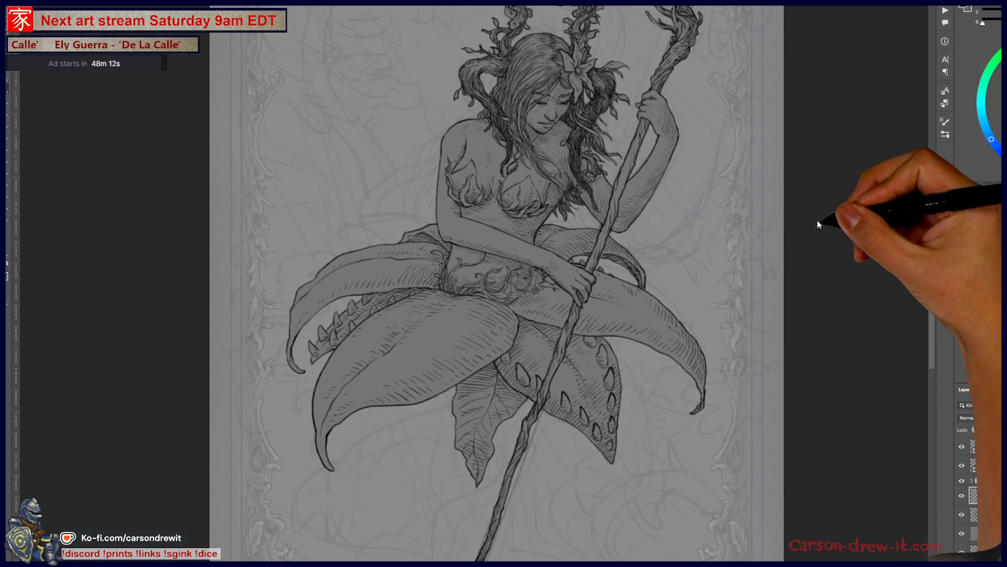
Zoom into the lower leaves and staff, then ink a first curved vine arc at lower right.
{"action": "left_click_drag", "start_coordinate": [777, 251], "coordinate": [782, 320]}
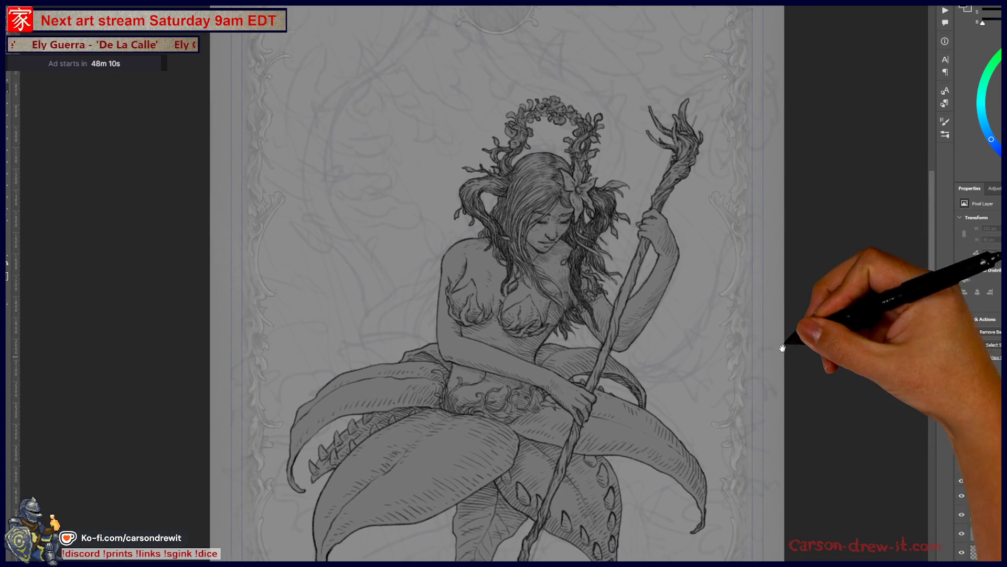
{"action": "scroll", "coordinate": [610, 298], "scroll_direction": "up", "scroll_amount": 3}
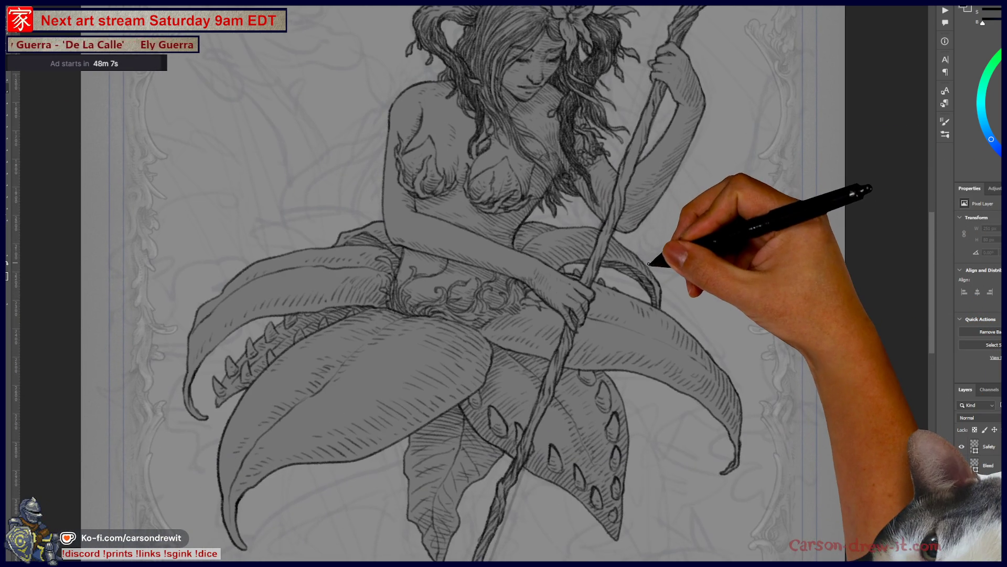
{"action": "scroll", "coordinate": [649, 263], "scroll_direction": "down", "scroll_amount": 2}
{"action": "mouse_move", "coordinate": [621, 315]}
{"action": "left_mouse_down"}
{"action": "mouse_move", "coordinate": [641, 234]}
{"action": "mouse_move", "coordinate": [668, 283]}
{"action": "mouse_move", "coordinate": [685, 506]}
{"action": "left_mouse_up"}
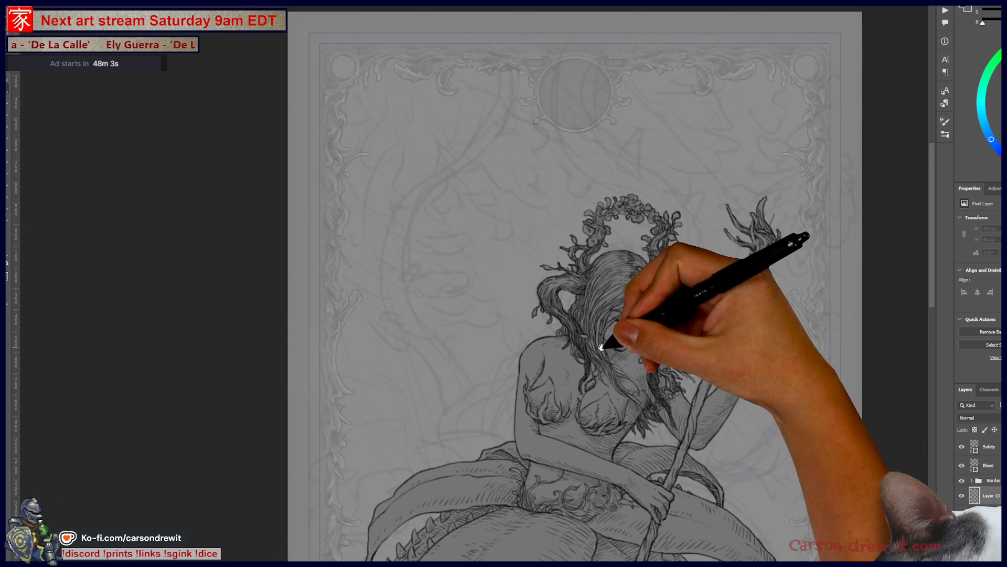
{"action": "scroll", "coordinate": [520, 295], "scroll_direction": "up", "scroll_amount": 1}
{"action": "scroll", "coordinate": [612, 387], "scroll_direction": "up", "scroll_amount": 2}
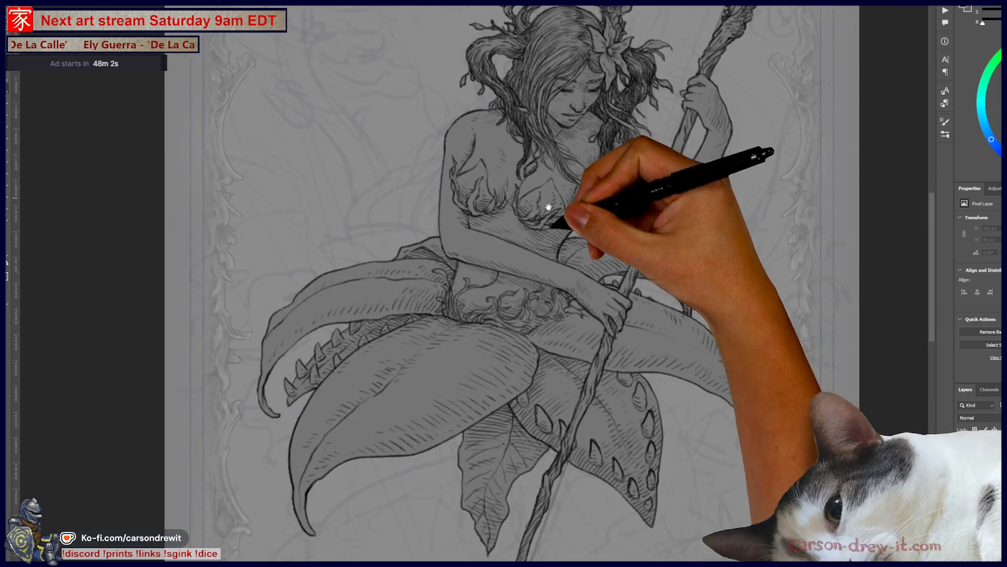
{"action": "scroll", "coordinate": [619, 299], "scroll_direction": "down", "scroll_amount": 5}
{"action": "left_click_drag", "start_coordinate": [619, 328], "coordinate": [621, 361]}
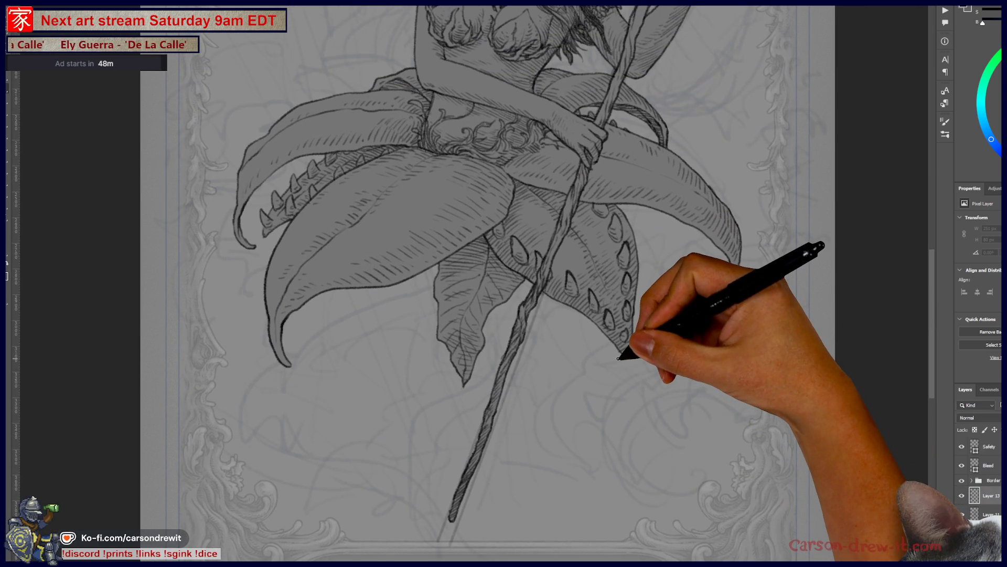
{"action": "left_click_drag", "start_coordinate": [609, 455], "coordinate": [653, 372]}
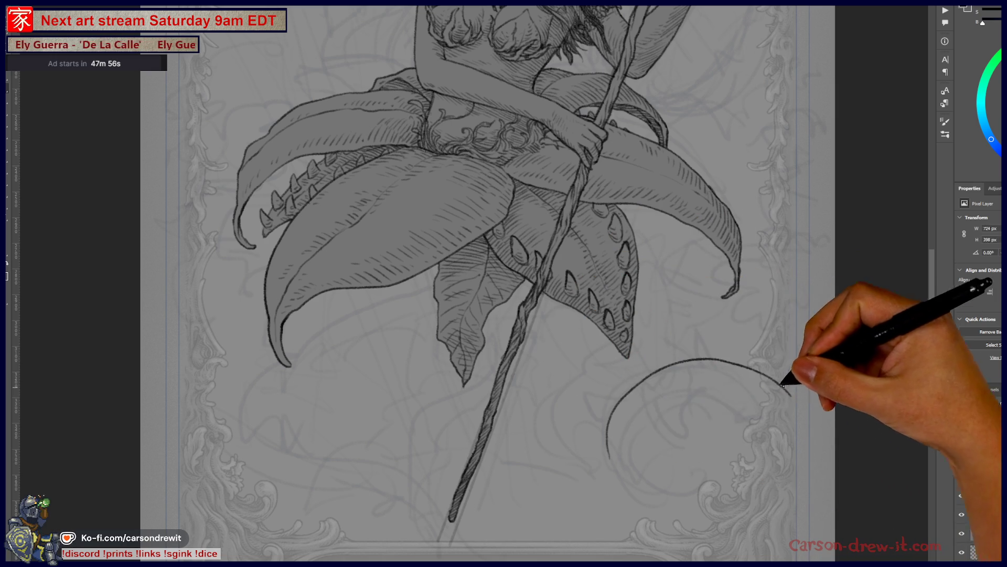
Redraw the vine arc with a hooked curl and a second line along the spiral.
{"action": "mouse_move", "coordinate": [640, 508]}
{"action": "left_mouse_down"}
{"action": "mouse_move", "coordinate": [606, 438]}
{"action": "mouse_move", "coordinate": [716, 377]}
{"action": "left_mouse_up"}
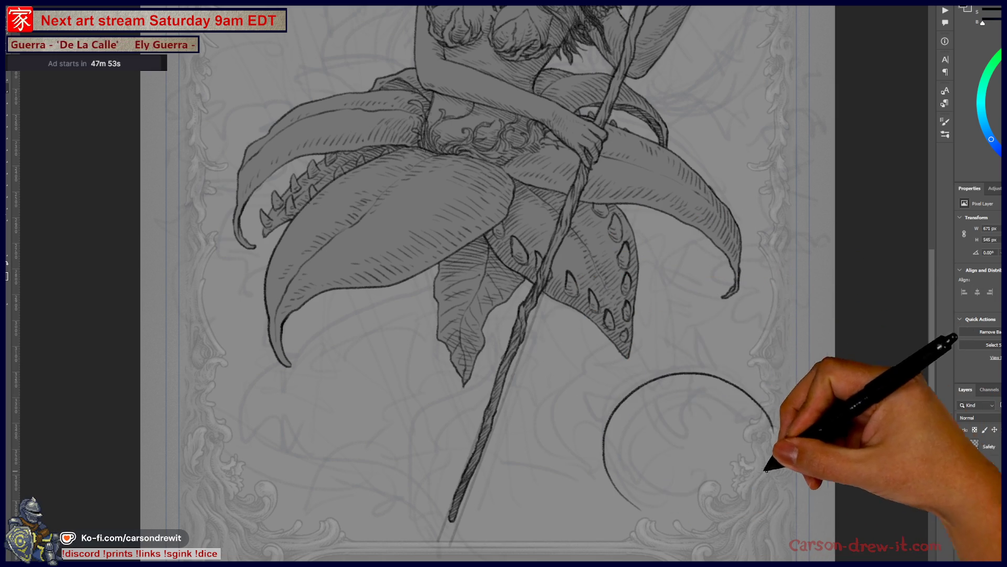
{"action": "key", "text": "ctrl+z"}
{"action": "mouse_move", "coordinate": [618, 485]}
{"action": "left_mouse_down"}
{"action": "mouse_move", "coordinate": [692, 367]}
{"action": "mouse_move", "coordinate": [609, 414]}
{"action": "mouse_move", "coordinate": [651, 494]}
{"action": "left_mouse_up"}
{"action": "key", "text": "ctrl+z"}
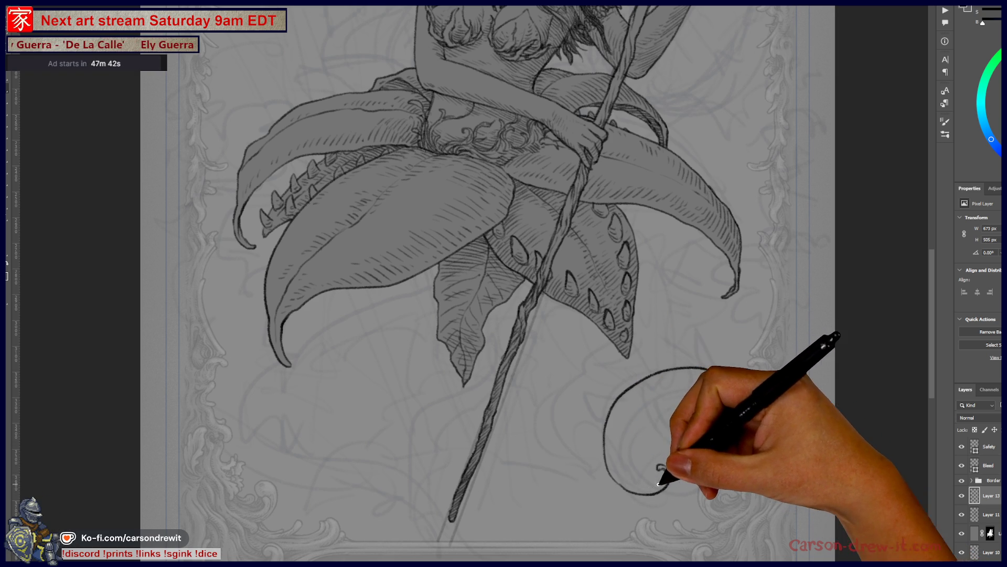
{"action": "left_click_drag", "start_coordinate": [633, 479], "coordinate": [662, 467]}
{"action": "mouse_move", "coordinate": [618, 420]}
{"action": "left_mouse_down"}
{"action": "mouse_move", "coordinate": [652, 393]}
{"action": "mouse_move", "coordinate": [698, 386]}
{"action": "mouse_move", "coordinate": [760, 427]}
{"action": "mouse_move", "coordinate": [756, 467]}
{"action": "left_mouse_up"}
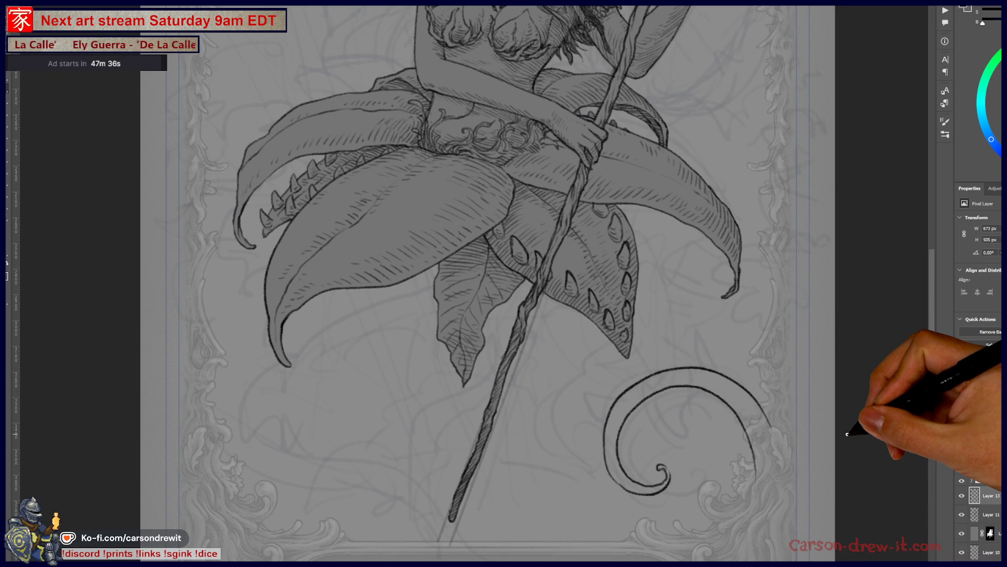
{"action": "mouse_move", "coordinate": [664, 340]}
{"action": "left_mouse_down"}
{"action": "mouse_move", "coordinate": [686, 354]}
{"action": "mouse_move", "coordinate": [754, 326]}
{"action": "mouse_move", "coordinate": [812, 326]}
{"action": "mouse_move", "coordinate": [675, 332]}
{"action": "left_mouse_up"}
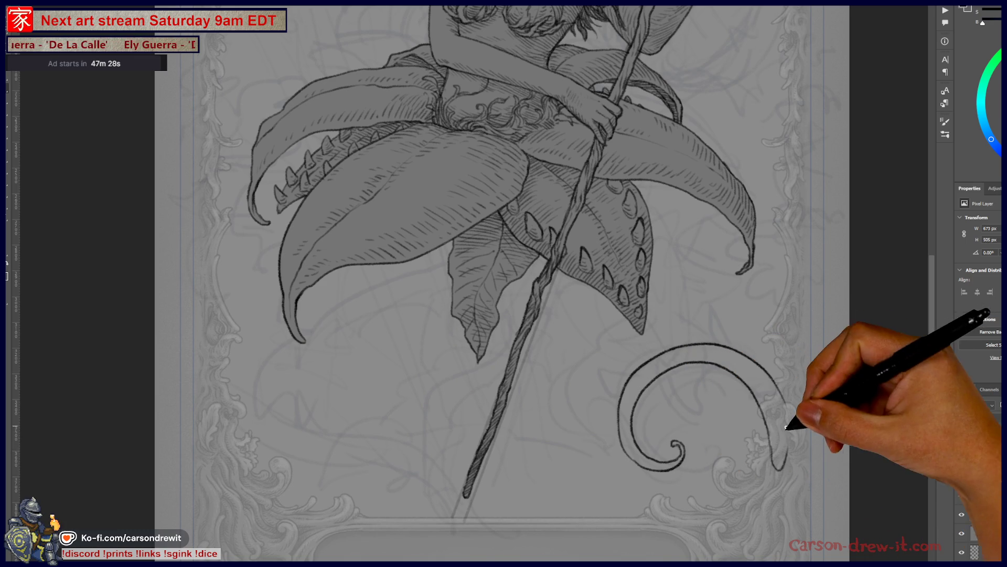
{"action": "left_click_drag", "start_coordinate": [776, 436], "coordinate": [773, 472]}
{"action": "key", "text": "ctrl+z"}
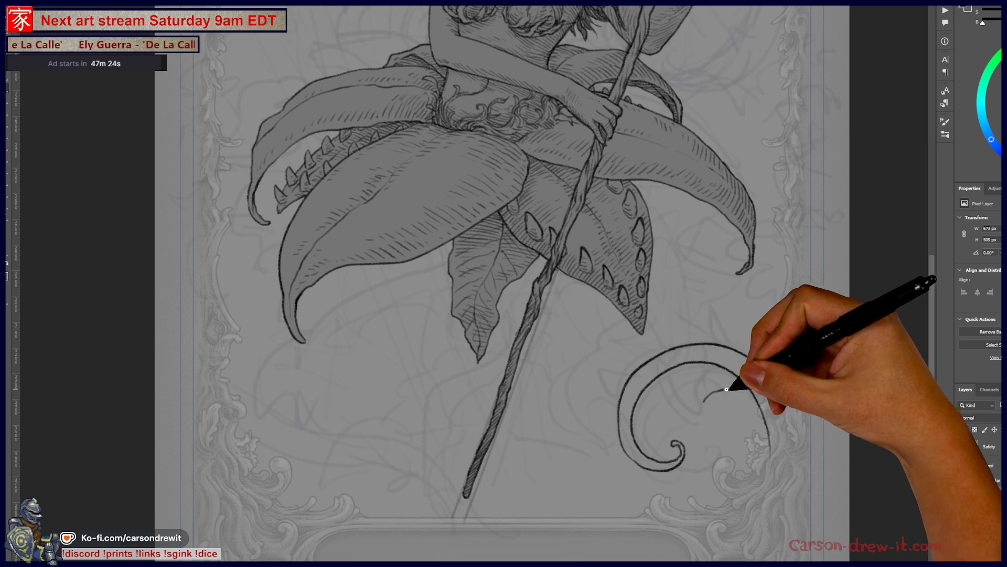
Draw a small leaf inside the spiral and thorns along its inner, top and upper curves.
{"action": "left_click_drag", "start_coordinate": [704, 401], "coordinate": [746, 392]}
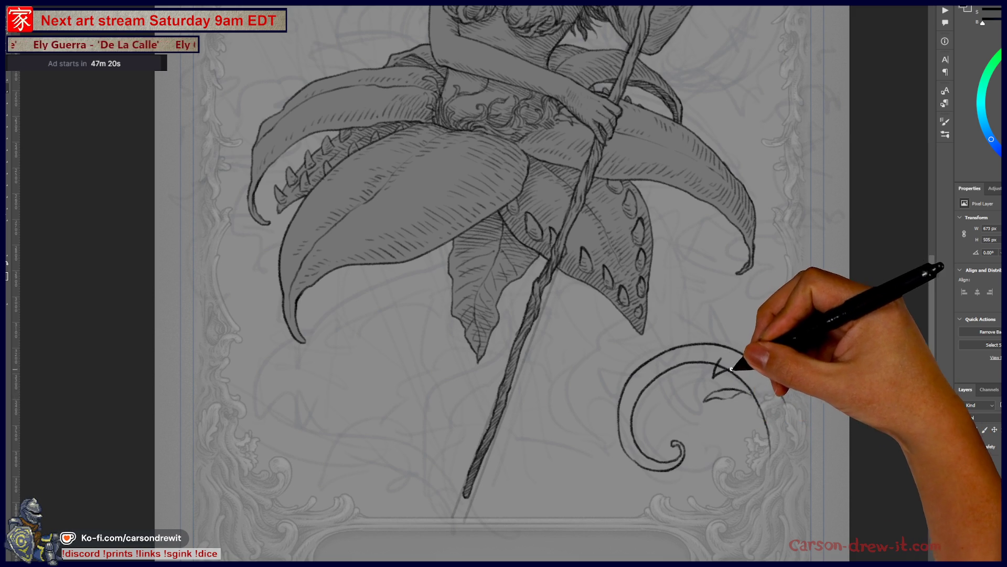
{"action": "mouse_move", "coordinate": [723, 359]}
{"action": "left_mouse_down"}
{"action": "mouse_move", "coordinate": [714, 376]}
{"action": "mouse_move", "coordinate": [737, 376]}
{"action": "left_mouse_up"}
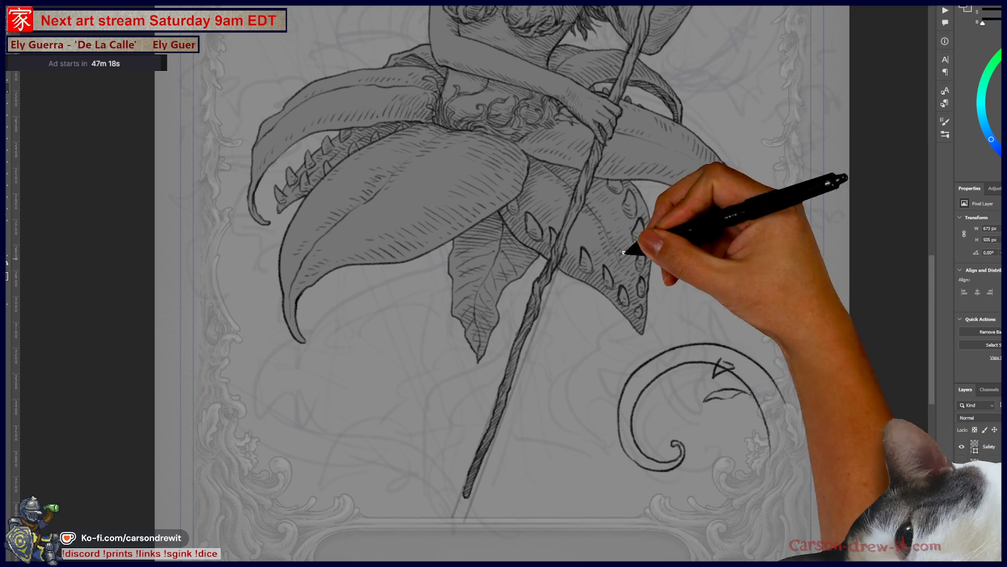
{"action": "left_click_drag", "start_coordinate": [688, 347], "coordinate": [760, 371]}
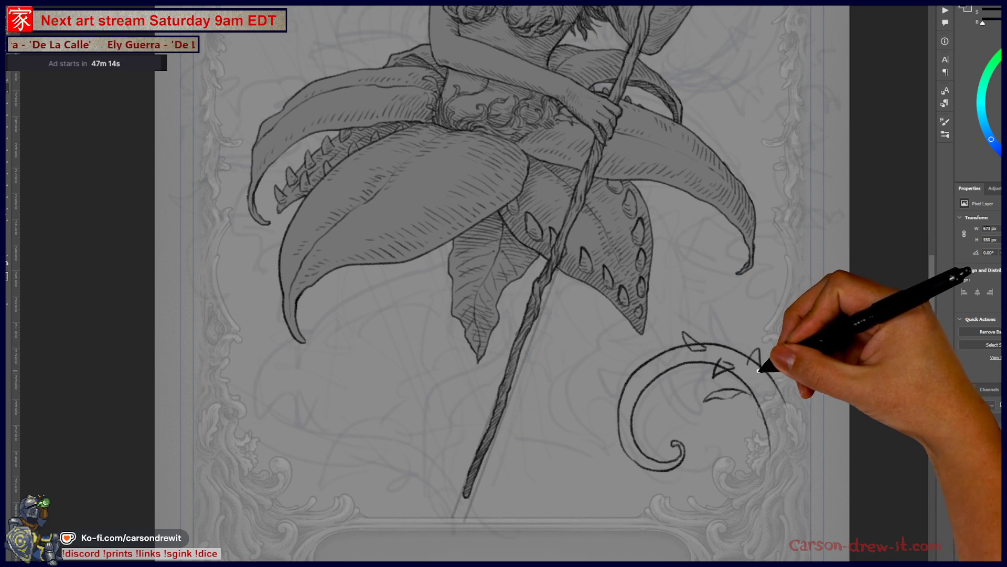
{"action": "left_click_drag", "start_coordinate": [627, 359], "coordinate": [684, 347]}
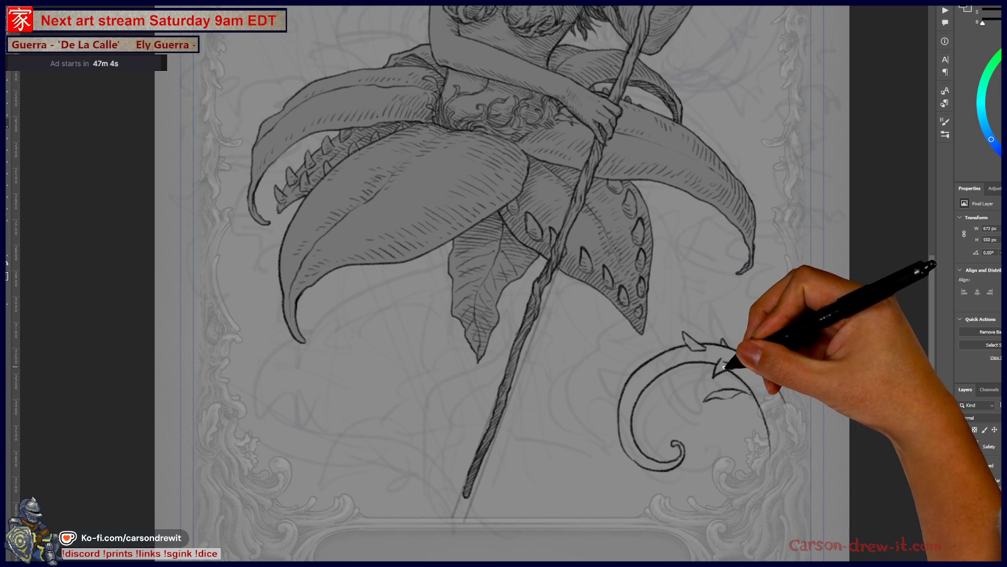
{"action": "mouse_move", "coordinate": [733, 363]}
{"action": "left_mouse_down"}
{"action": "mouse_move", "coordinate": [747, 353]}
{"action": "mouse_move", "coordinate": [760, 369]}
{"action": "left_mouse_up"}
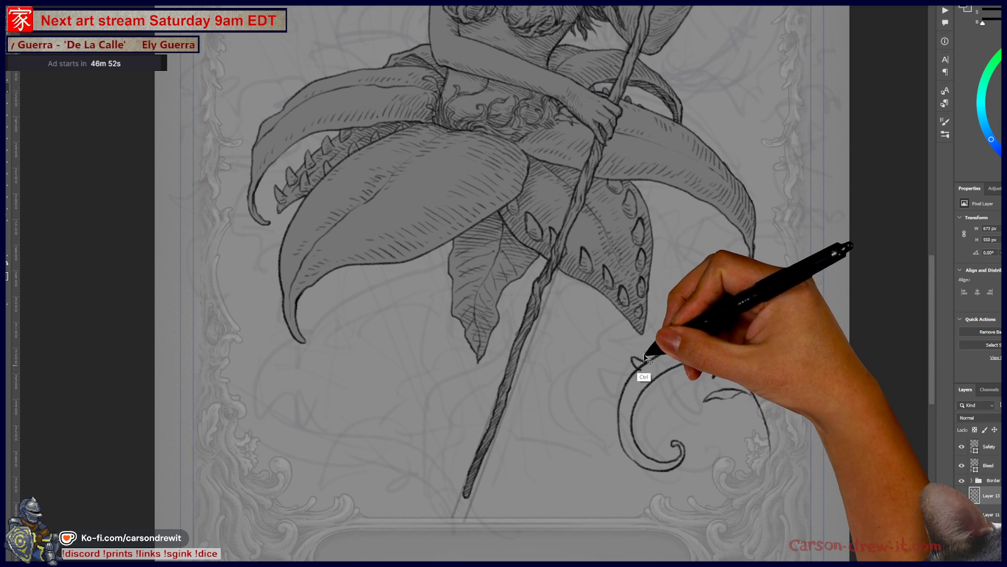
Add thorns around the spiral's upper-left, left and lower-left edges, plus hatch marks along its top.
{"action": "left_click_drag", "start_coordinate": [645, 359], "coordinate": [652, 349]}
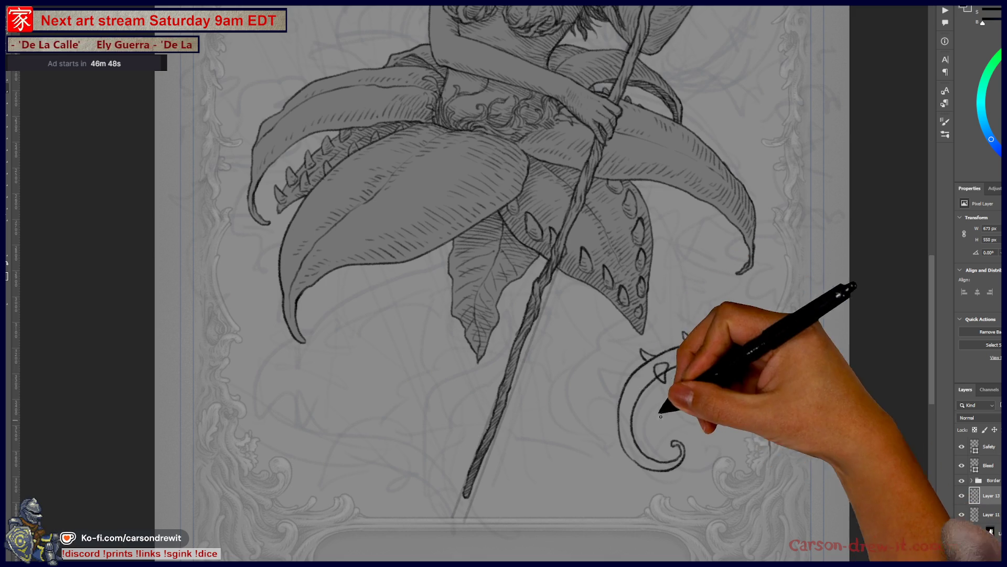
{"action": "left_click_drag", "start_coordinate": [635, 402], "coordinate": [641, 398]}
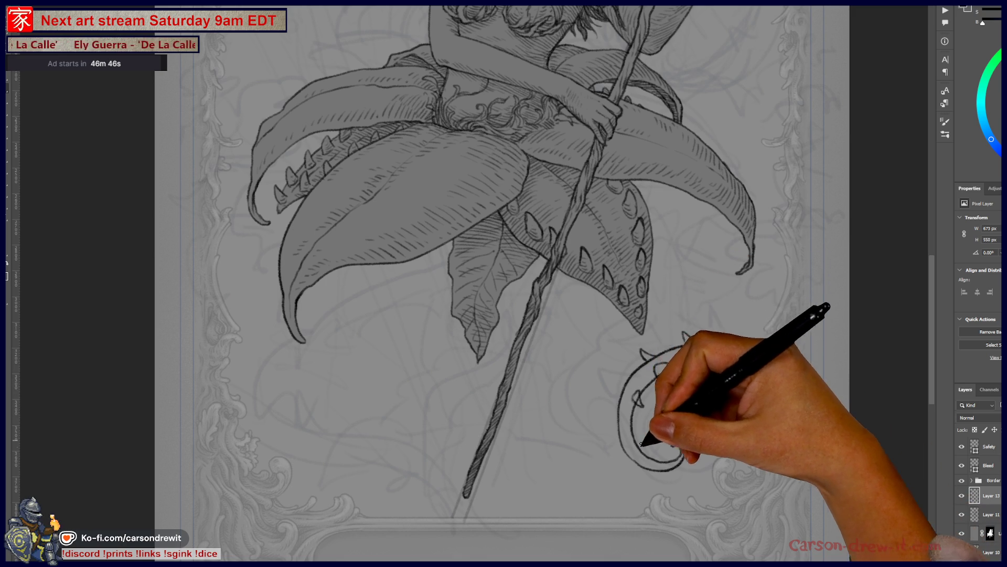
{"action": "left_click_drag", "start_coordinate": [630, 443], "coordinate": [633, 453]}
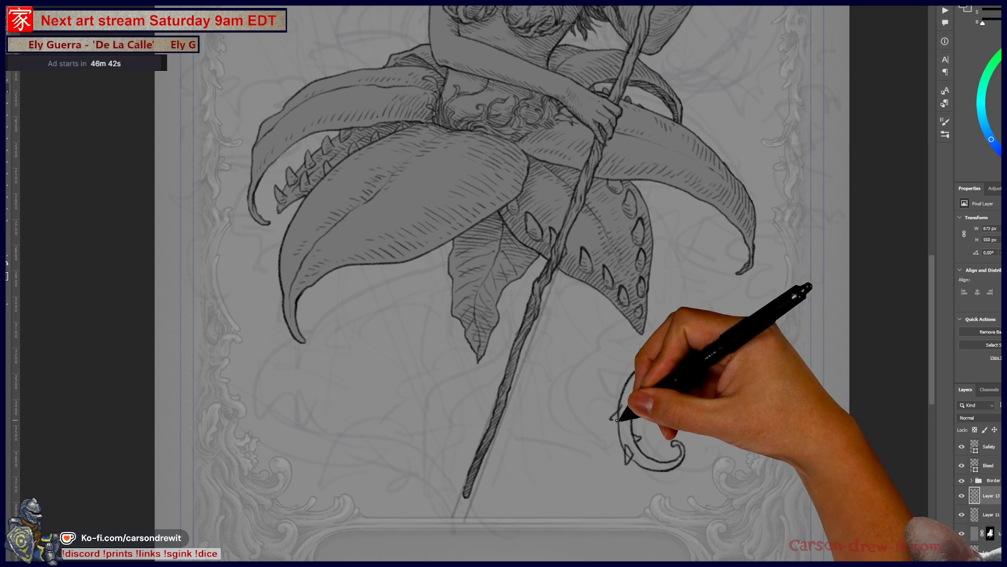
{"action": "left_click_drag", "start_coordinate": [611, 419], "coordinate": [624, 405]}
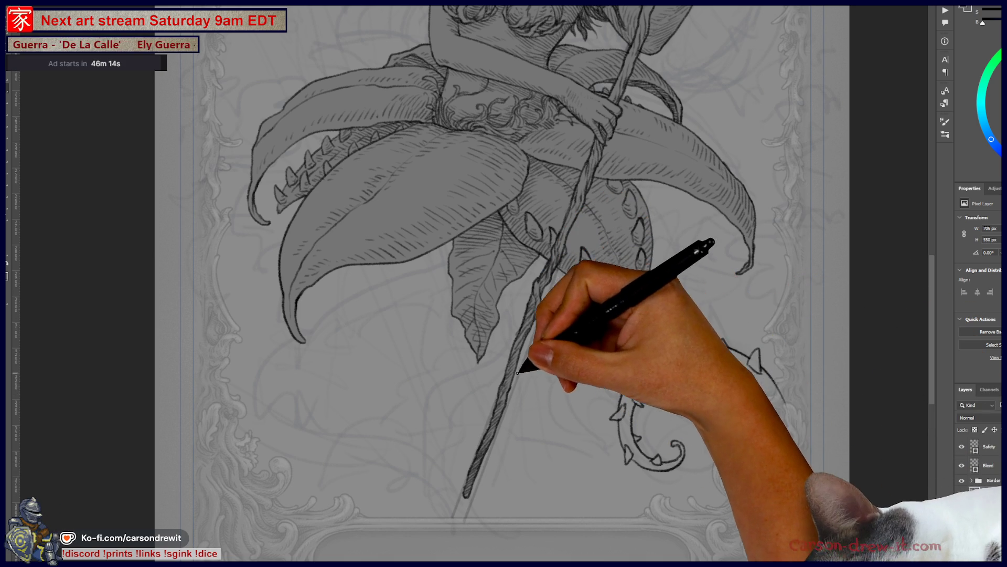
{"action": "left_click_drag", "start_coordinate": [714, 400], "coordinate": [725, 399]}
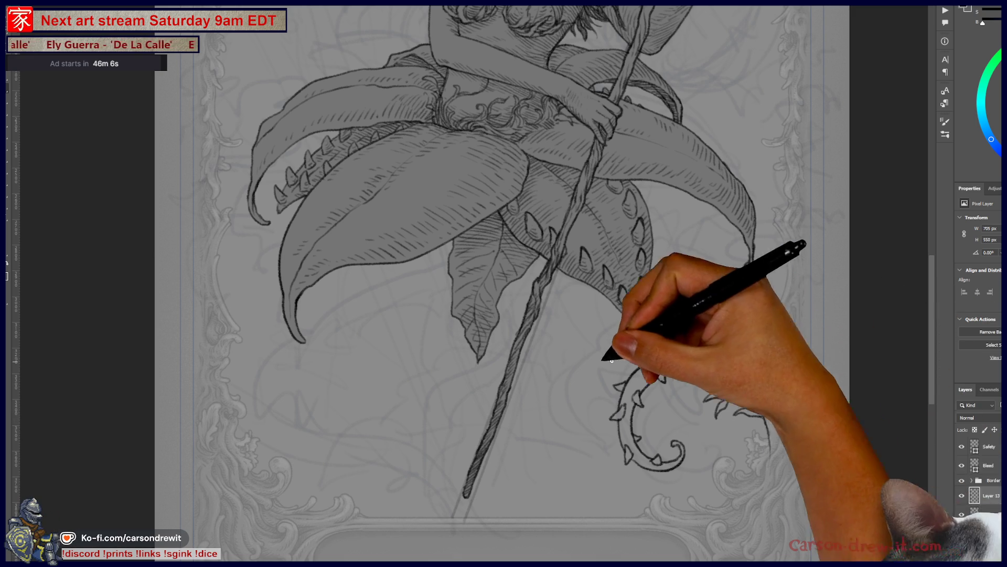
{"action": "mouse_move", "coordinate": [711, 350]}
{"action": "left_mouse_down"}
{"action": "mouse_move", "coordinate": [772, 388]}
{"action": "mouse_move", "coordinate": [763, 405]}
{"action": "left_mouse_up"}
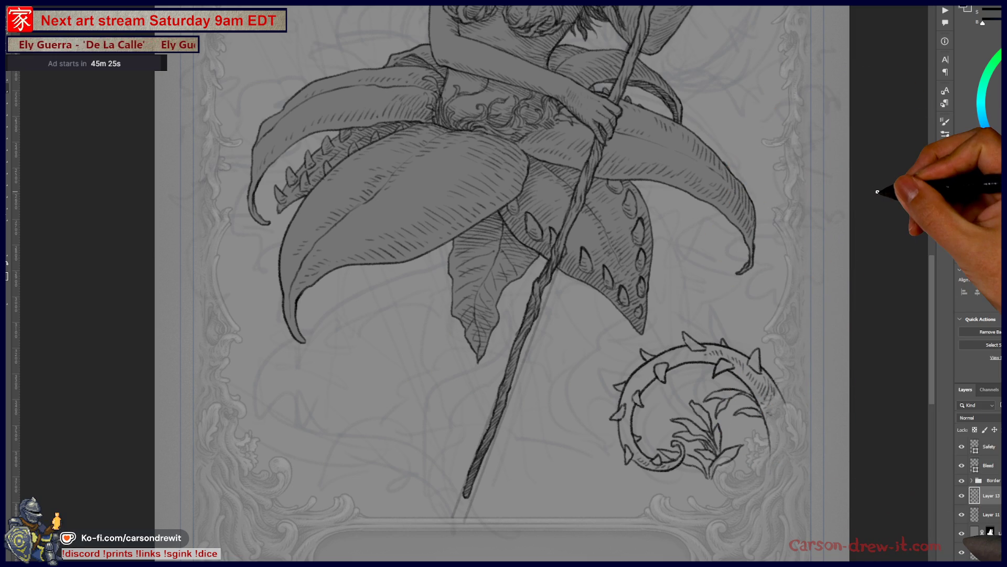
Add a diamond-shaped thorn atop the spiral, joined to it by a short stroke.
{"action": "mouse_move", "coordinate": [720, 390]}
{"action": "left_mouse_down"}
{"action": "mouse_move", "coordinate": [729, 455]}
{"action": "mouse_move", "coordinate": [740, 413]}
{"action": "left_mouse_up"}
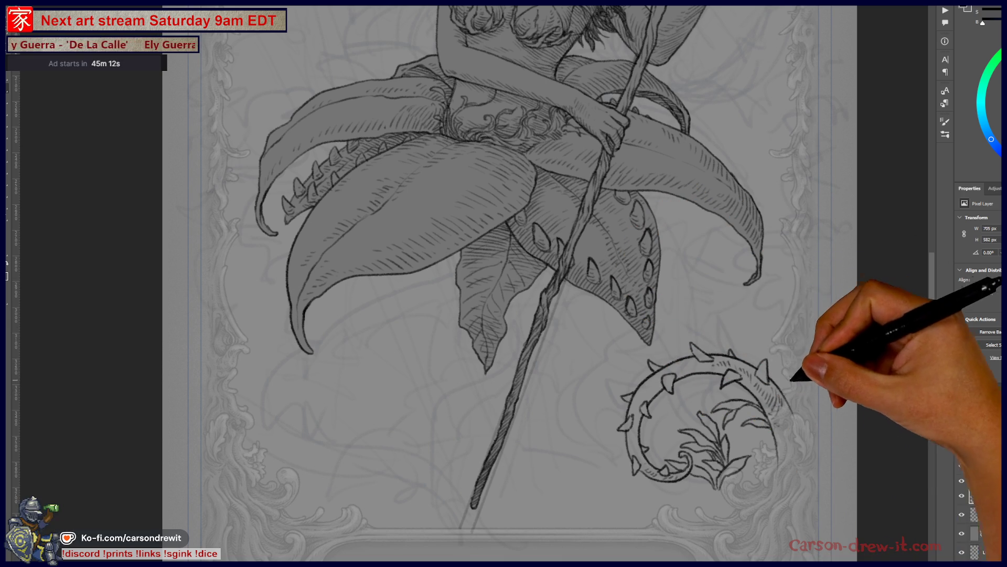
{"action": "left_click_drag", "start_coordinate": [755, 351], "coordinate": [747, 334]}
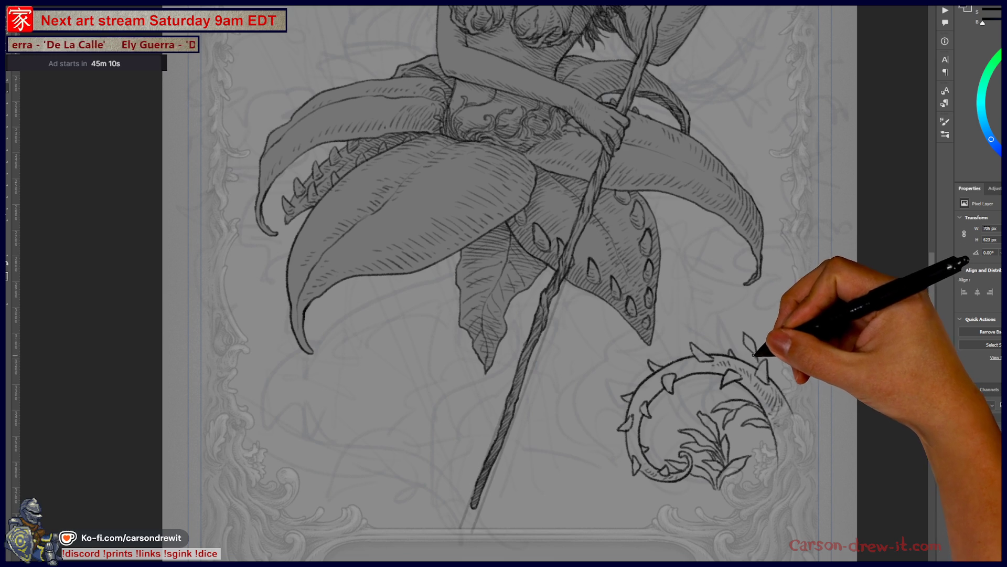
{"action": "mouse_move", "coordinate": [759, 361]}
{"action": "left_mouse_down"}
{"action": "mouse_move", "coordinate": [773, 342]}
{"action": "mouse_move", "coordinate": [764, 353]}
{"action": "mouse_move", "coordinate": [773, 360]}
{"action": "left_mouse_up"}
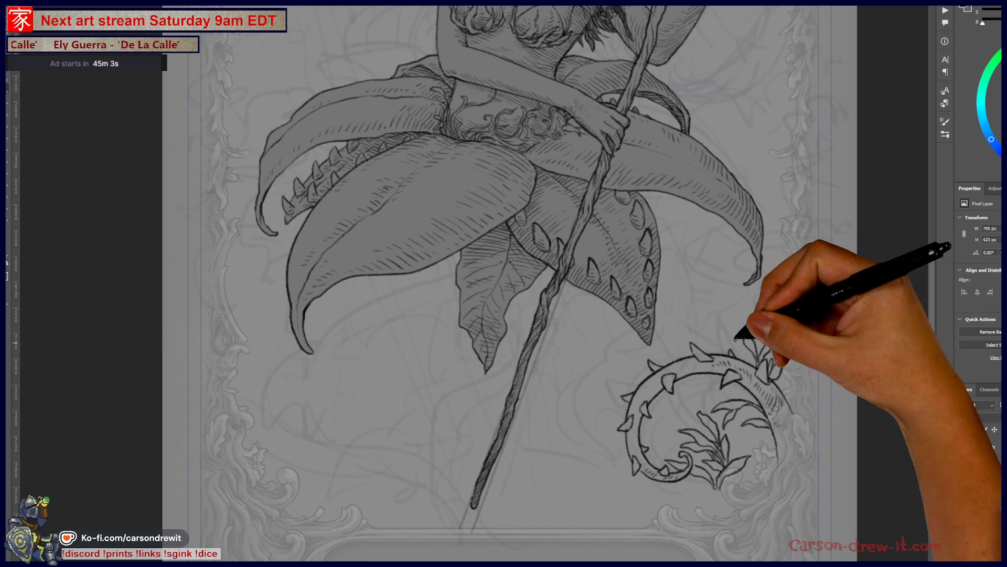
Ink small leaves at the vine's right end and near its lower curl.
{"action": "left_click_drag", "start_coordinate": [795, 371], "coordinate": [788, 400]}
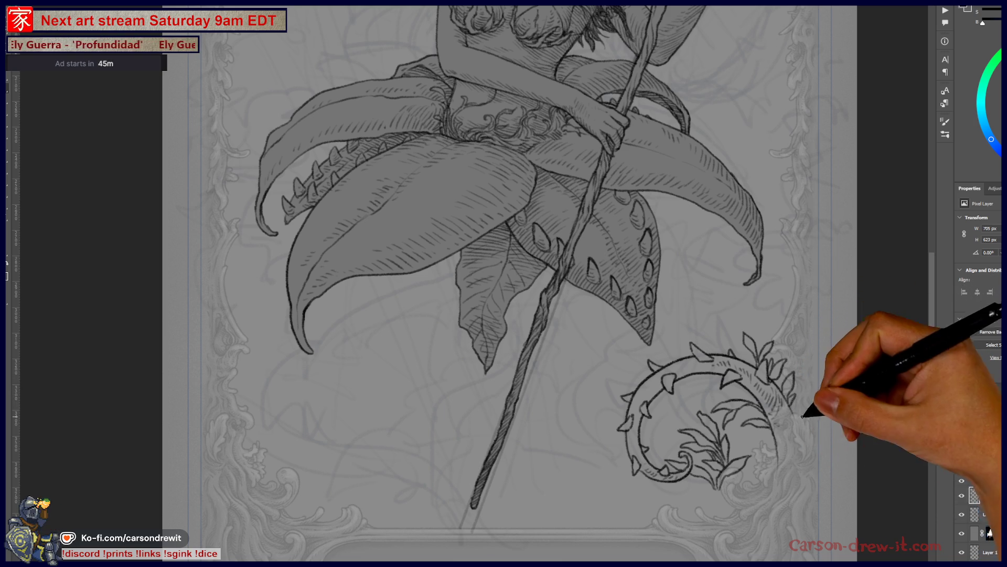
{"action": "mouse_move", "coordinate": [742, 450]}
{"action": "left_mouse_down"}
{"action": "mouse_move", "coordinate": [836, 490]}
{"action": "mouse_move", "coordinate": [723, 438]}
{"action": "left_mouse_up"}
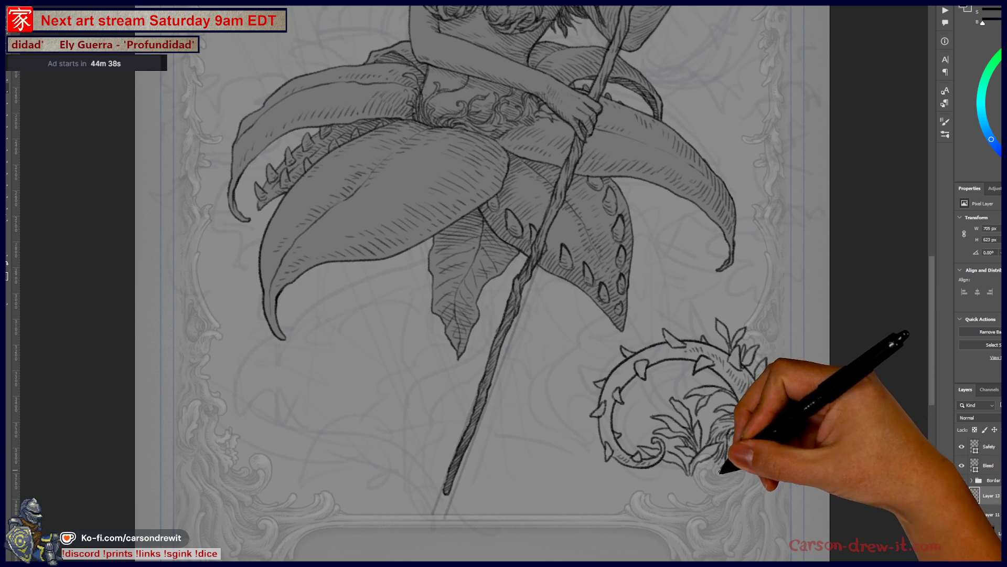
{"action": "left_click_drag", "start_coordinate": [732, 451], "coordinate": [714, 473]}
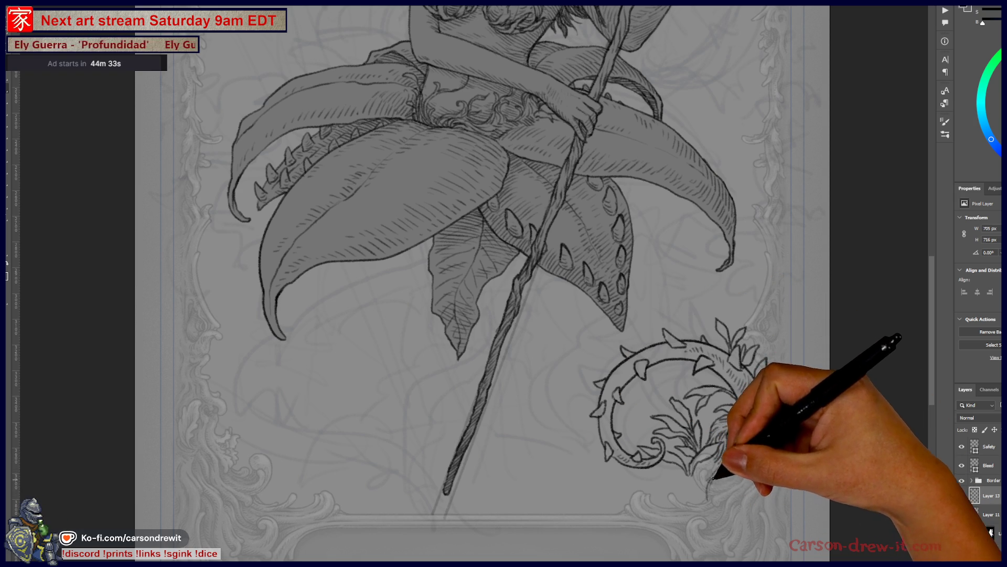